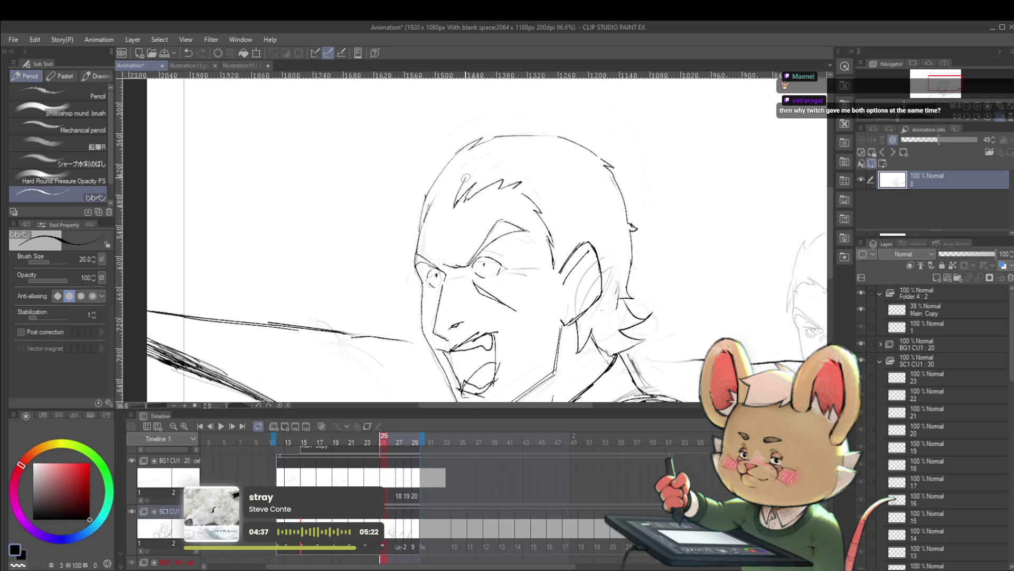
Draw hair strokes across the shouting man's forehead and a long horizontal line above his head.
drag(443, 209, 454, 194)
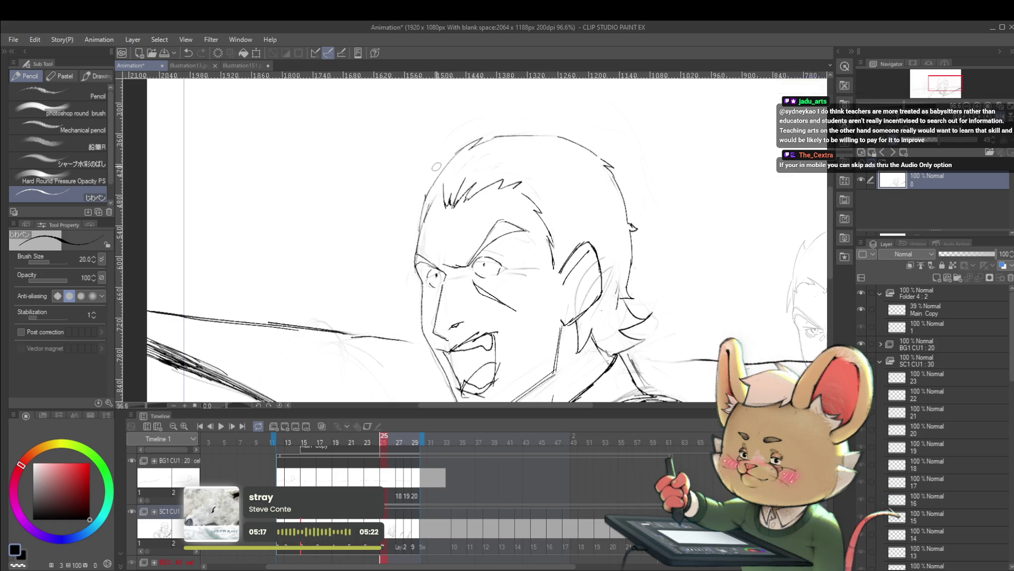
drag(226, 106, 399, 103)
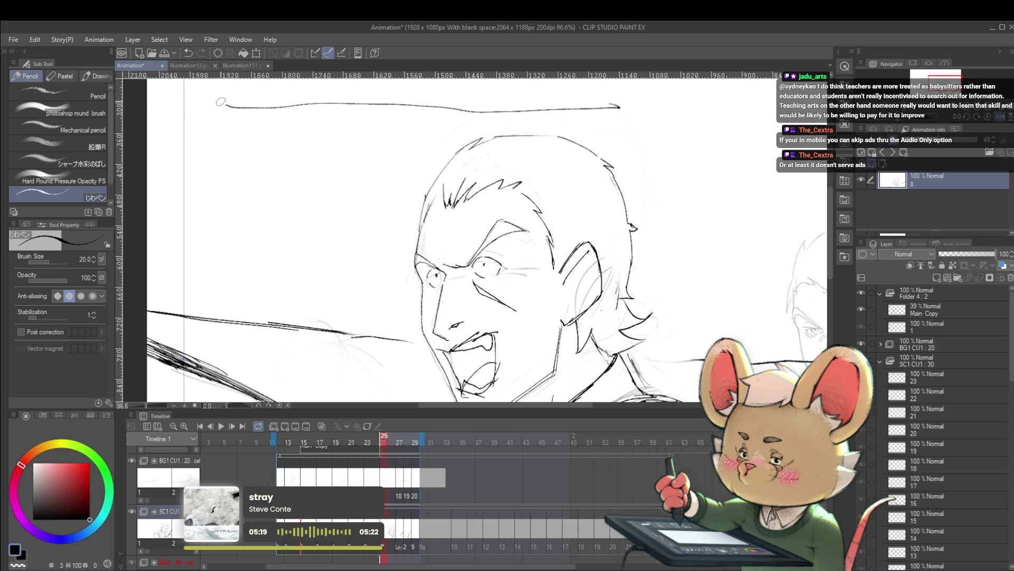
Sketch an end tick, small ovals and a short stroke above the head, then undo them.
drag(622, 99, 622, 112)
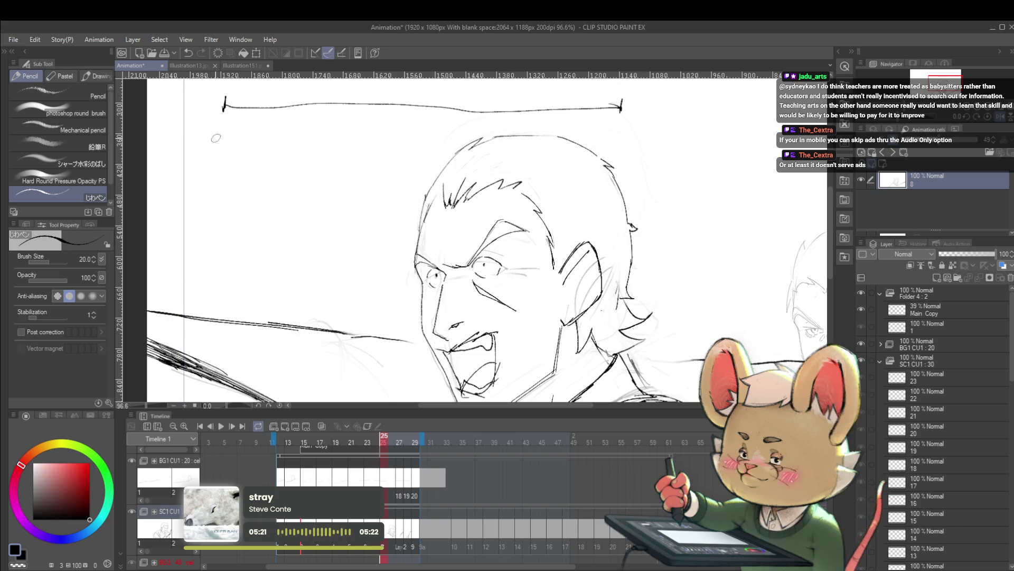
drag(218, 129, 220, 128)
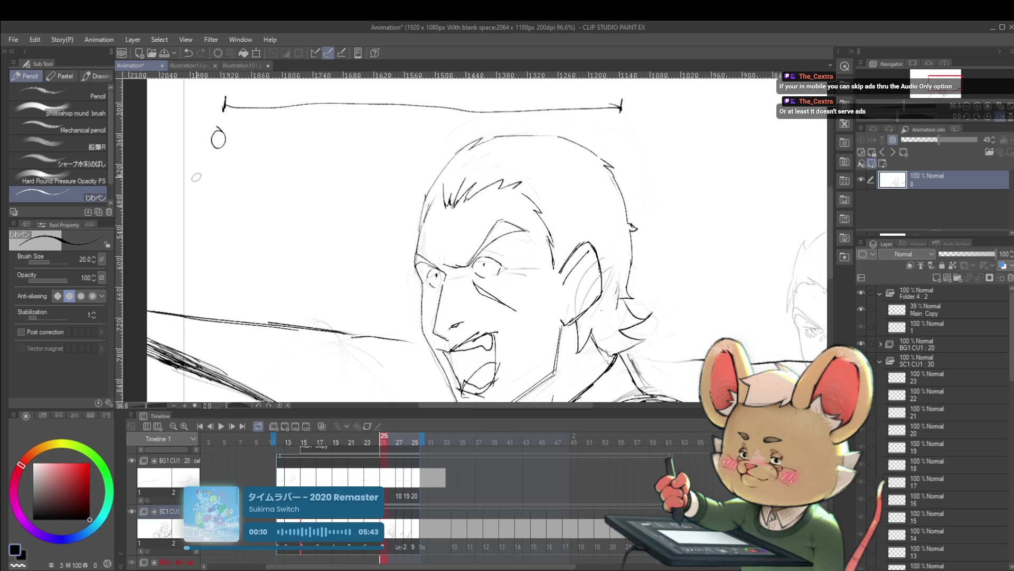
drag(279, 99, 279, 121)
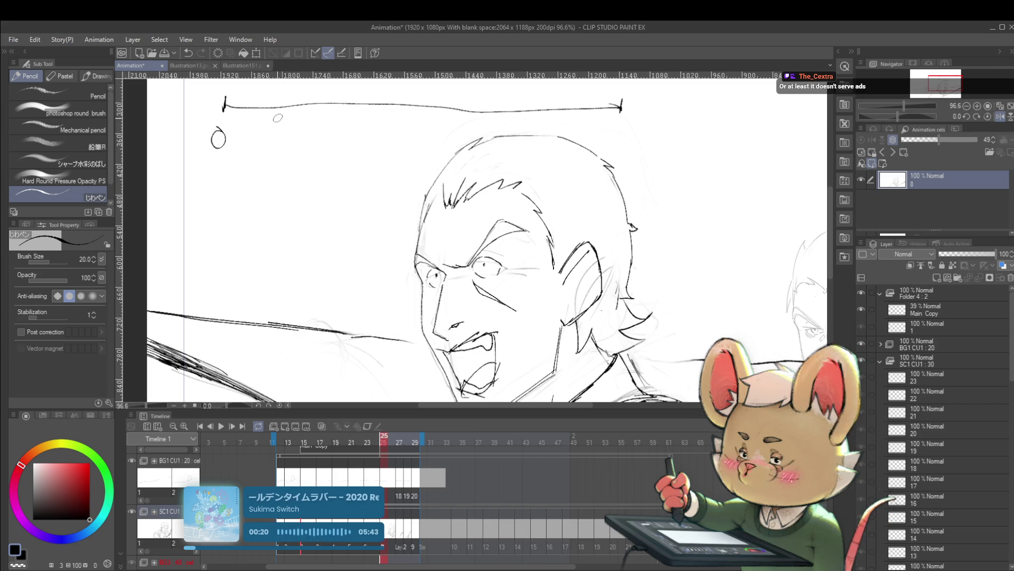
drag(225, 113, 225, 122)
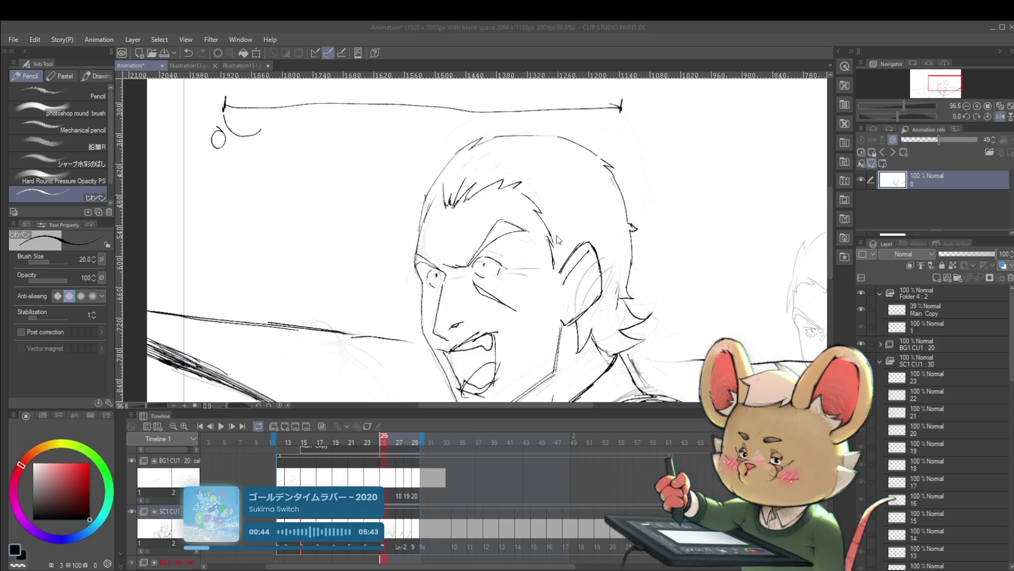
key(ctrl+z)
key(ctrl+z)
key(ctrl+z)
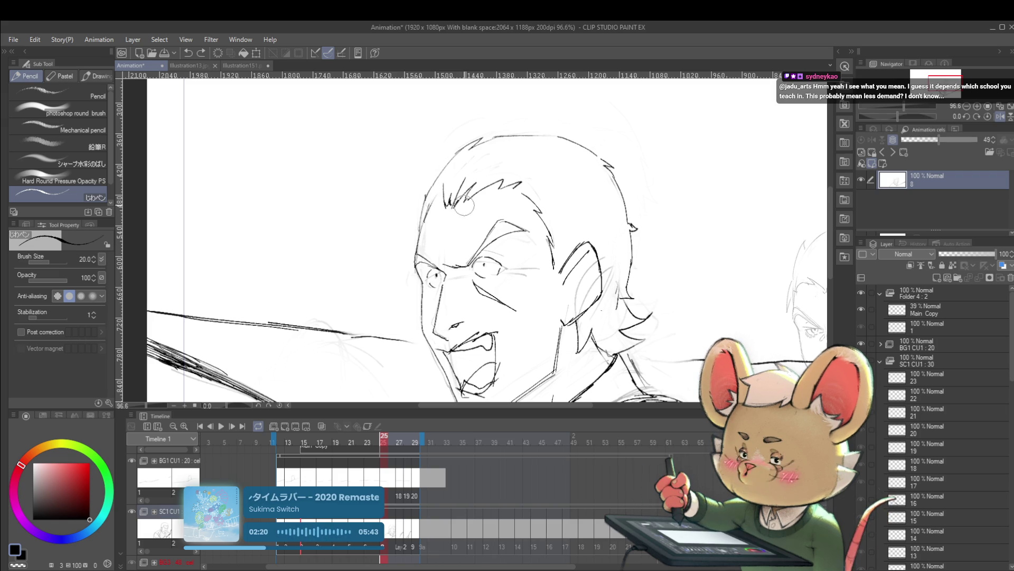
In mirrored view, undo the last stroke and add a hair spike to the man's head.
click(997, 117)
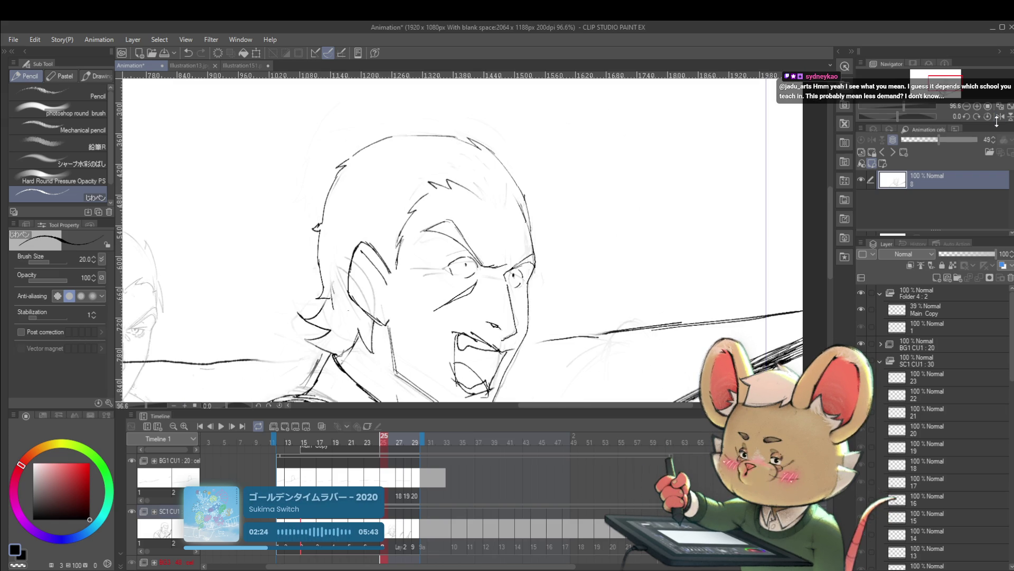
key(ctrl+z)
drag(491, 202, 500, 209)
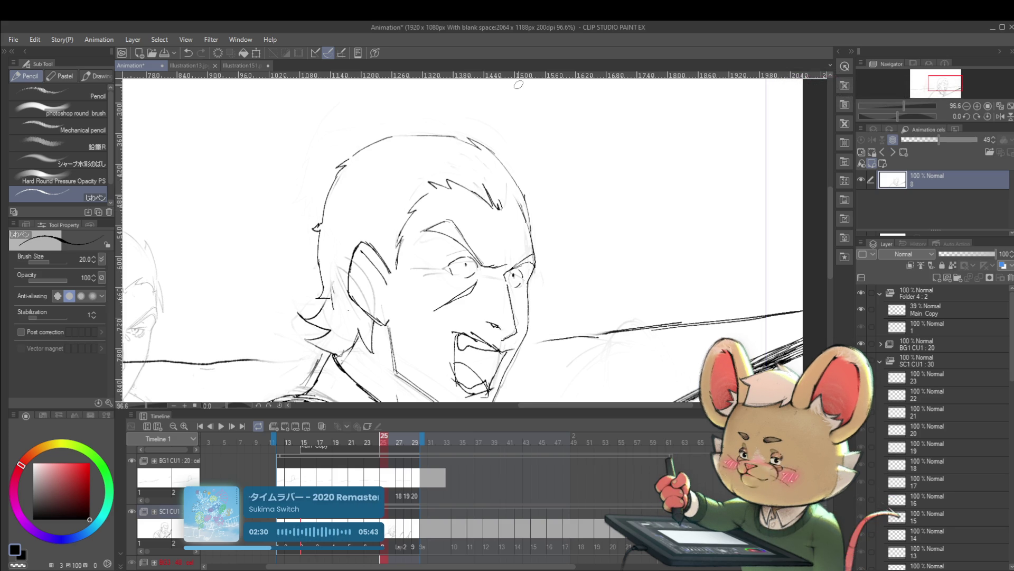
Back in normal view, add a short forehead stroke and zoom out to 44.9%.
click(1000, 116)
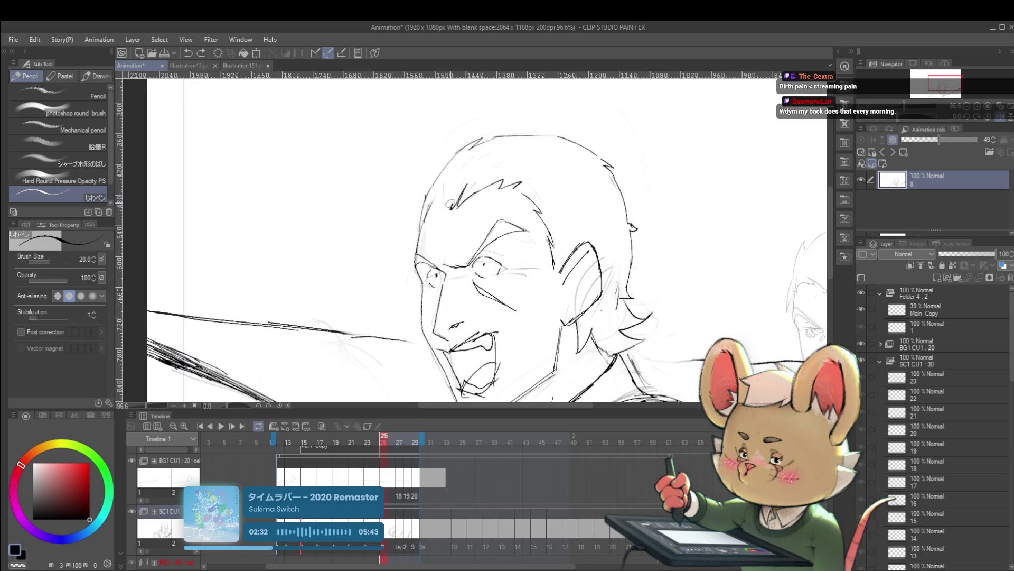
drag(450, 181, 453, 210)
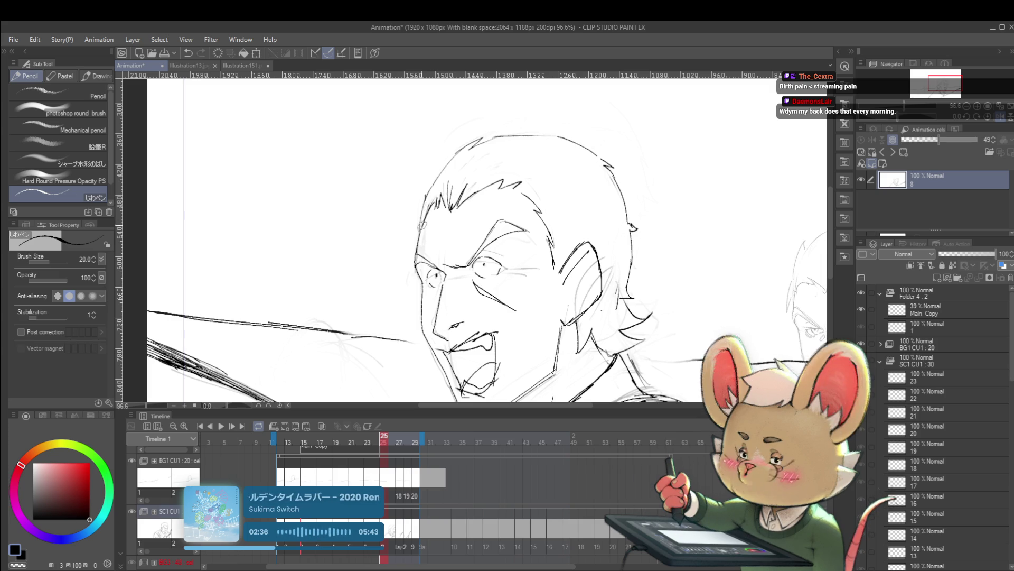
drag(486, 165, 456, 160)
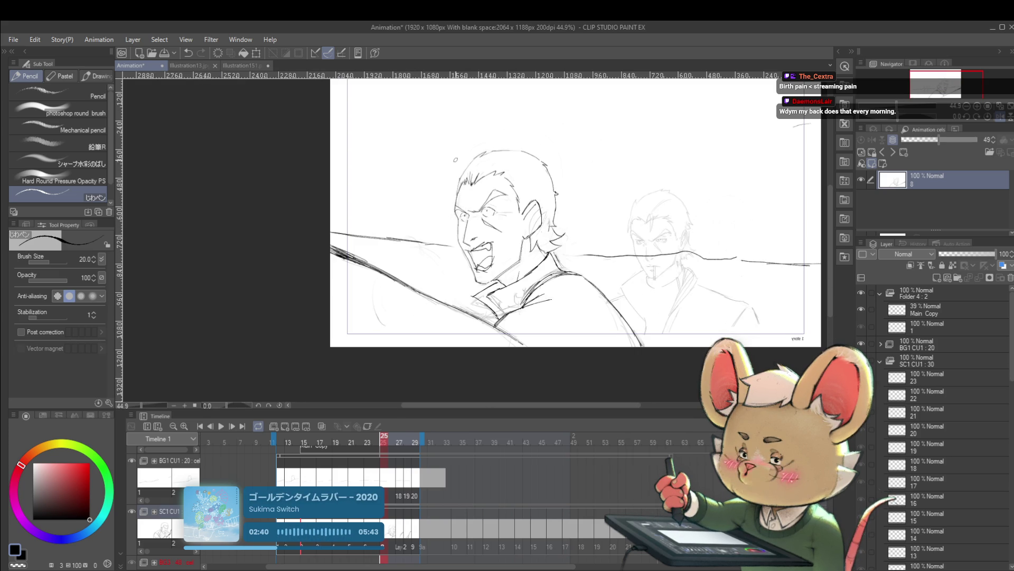
drag(455, 160, 451, 203)
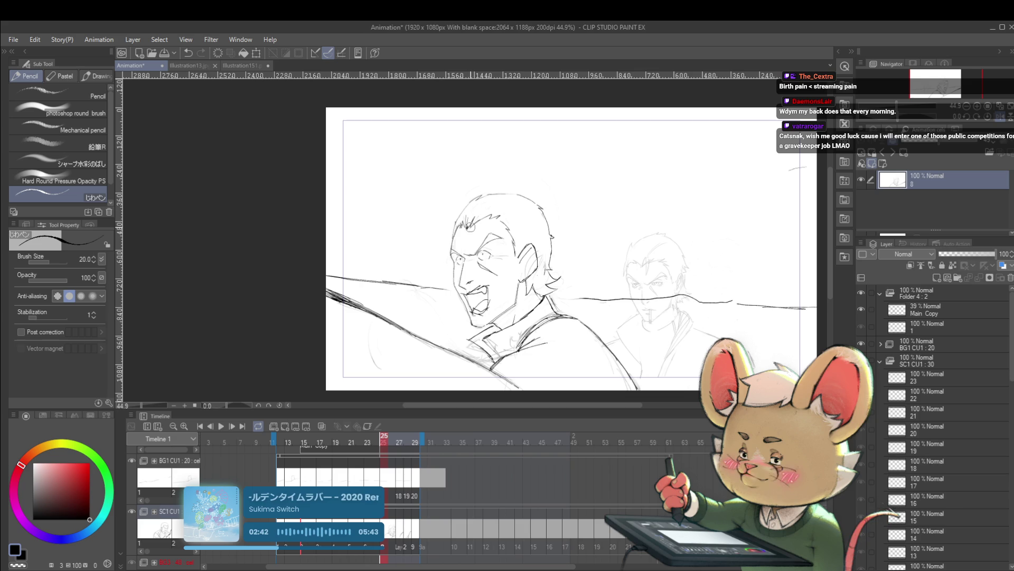
scroll(470, 226, up, 2)
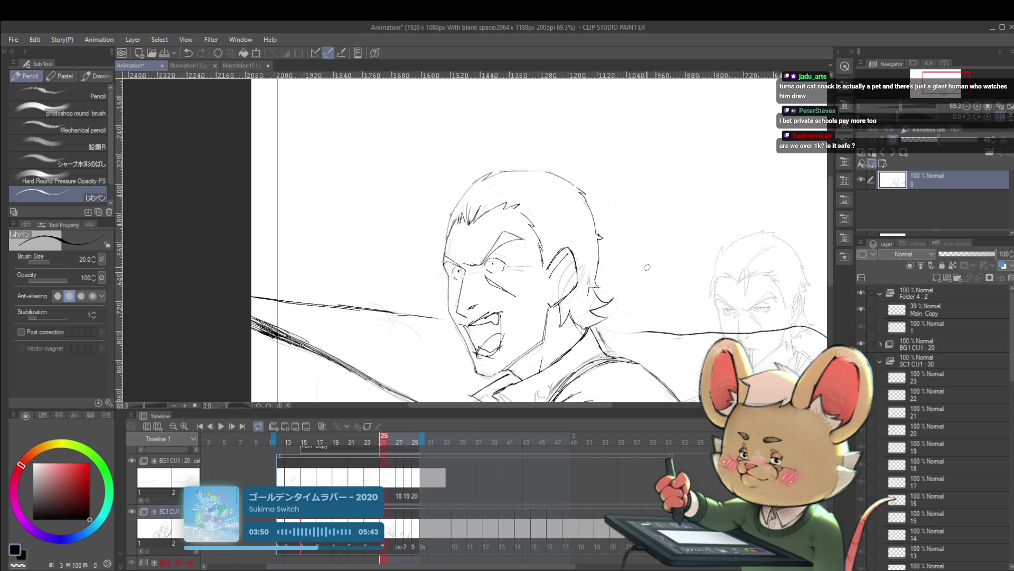
Mirror the view horizontally and zoom out to 47.2% to check the whole rough.
drag(665, 255, 655, 205)
click(1000, 106)
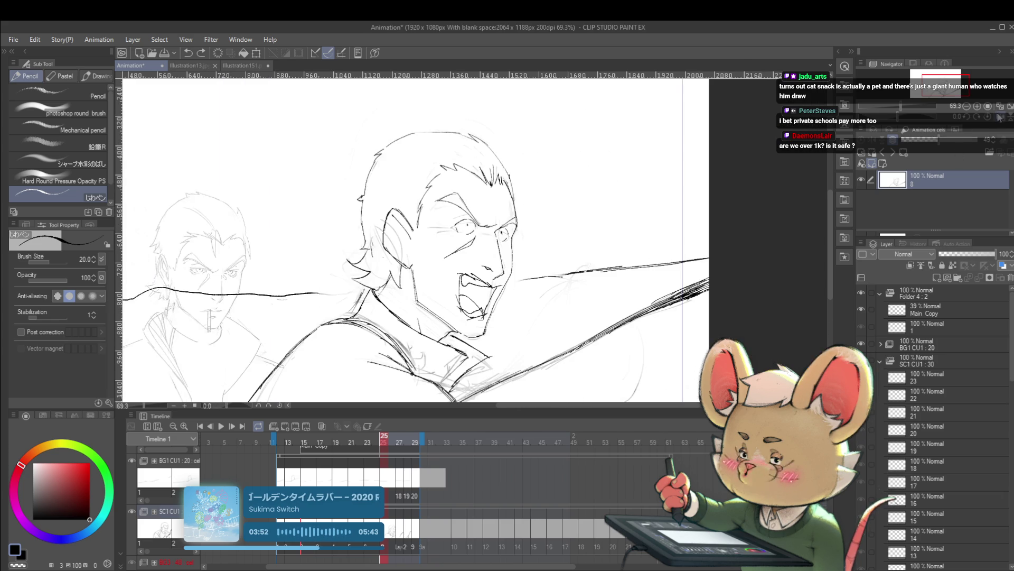
scroll(613, 183, down, 3)
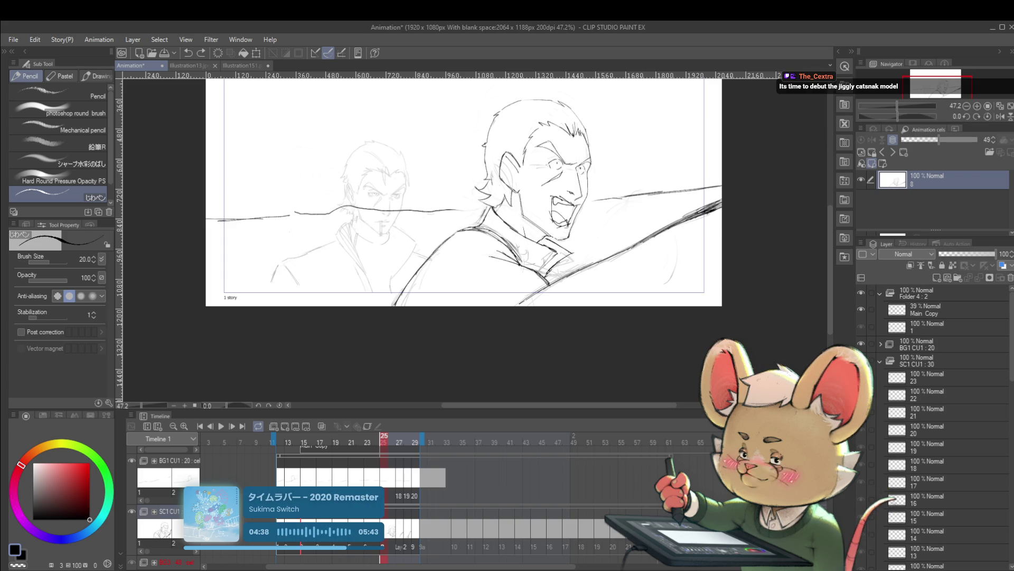
Unflip the view at 83.2%, add a hairline stroke, then recentre and zoom out to 44.9%.
click(1000, 116)
mouse_move(617, 204)
mouse_down()
mouse_move(641, 248)
mouse_move(609, 299)
mouse_up()
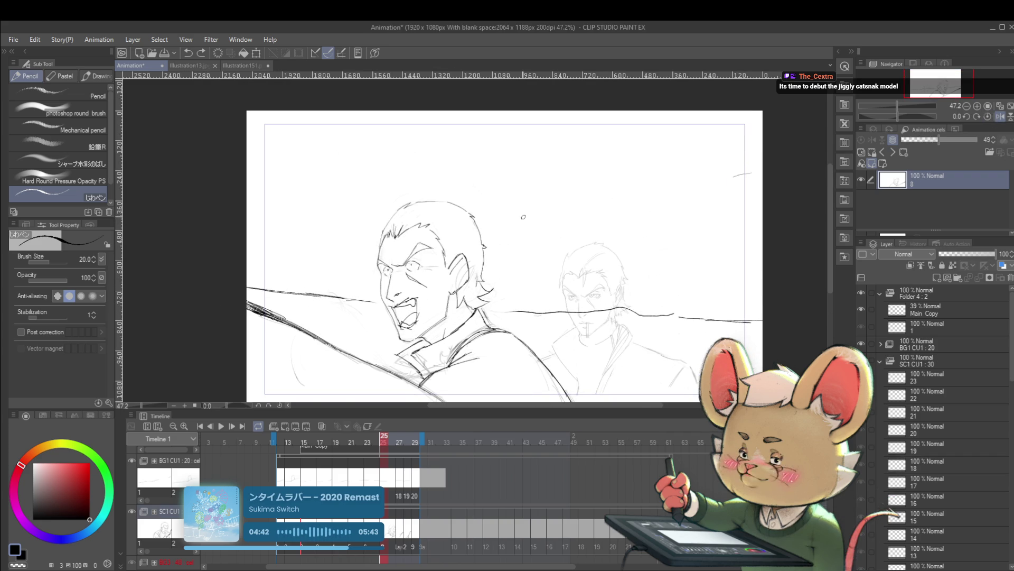
scroll(526, 218, up, 6)
drag(443, 252, 421, 247)
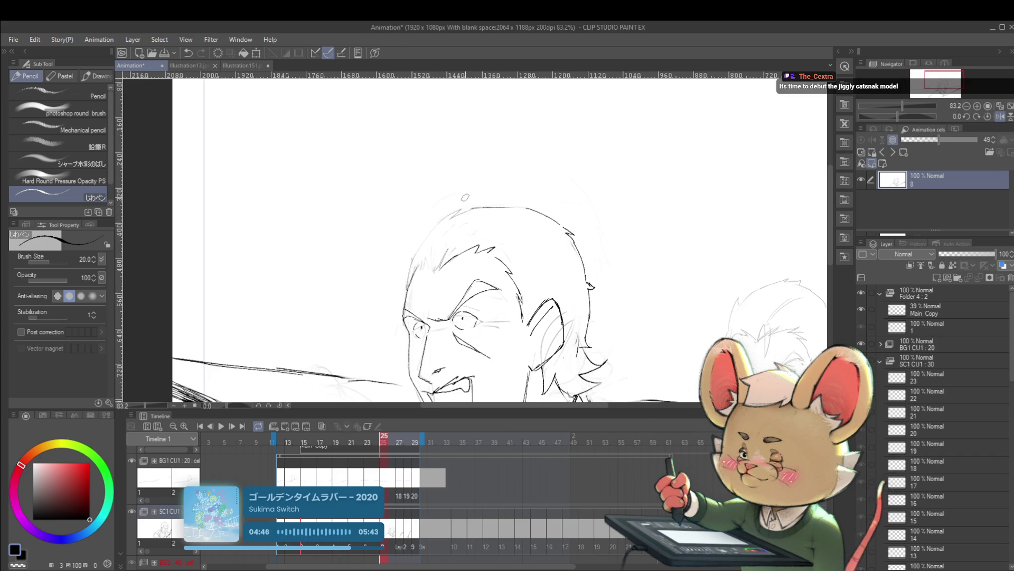
drag(465, 198, 474, 137)
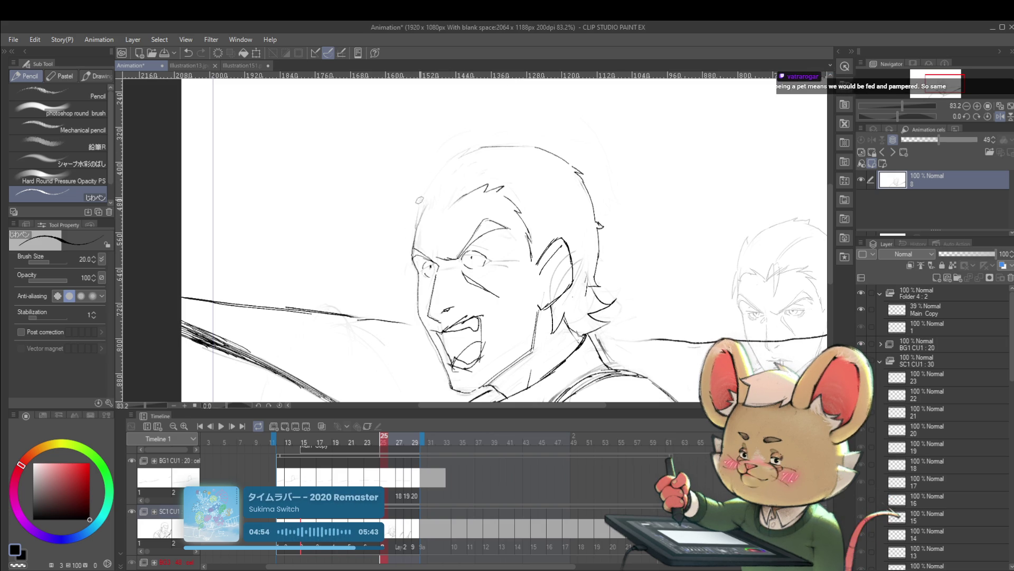
mouse_move(445, 196)
mouse_down()
mouse_move(420, 212)
mouse_move(447, 165)
mouse_move(482, 150)
mouse_up()
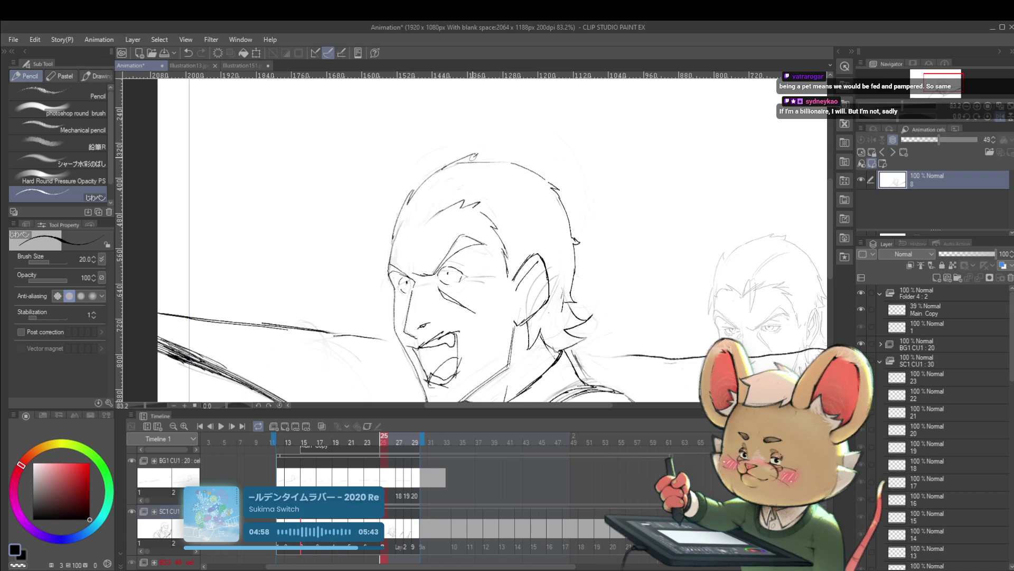
scroll(537, 159, down, 3)
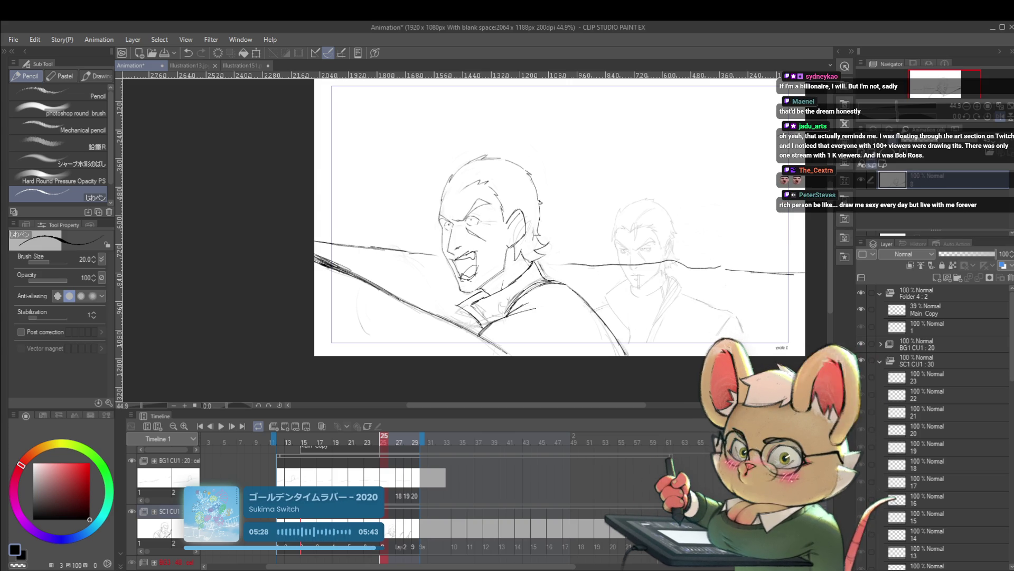
Shift the view up slightly and mirror the canvas display with the H shortcut.
drag(644, 277, 645, 243)
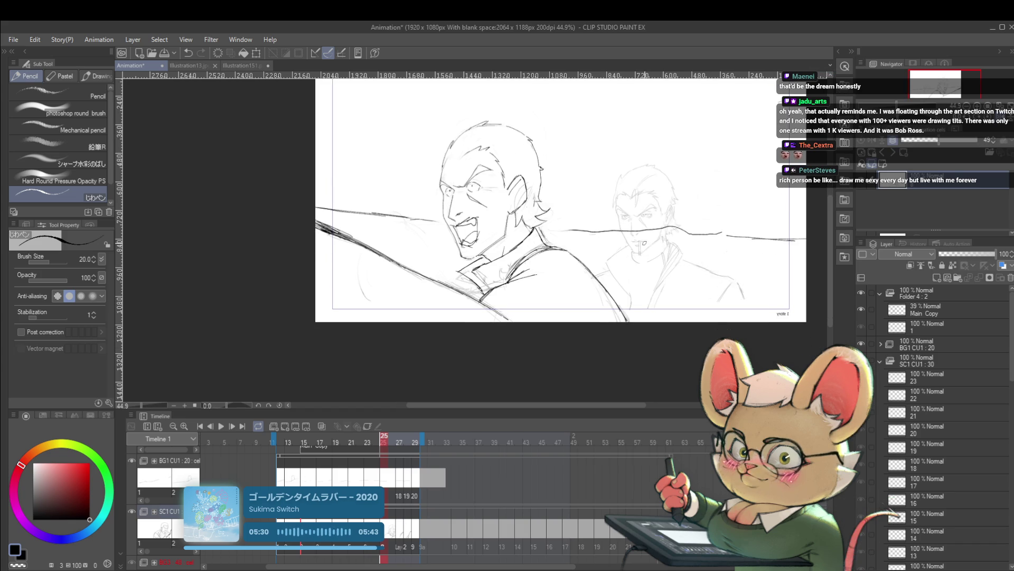
key(h)
scroll(455, 238, up, 3)
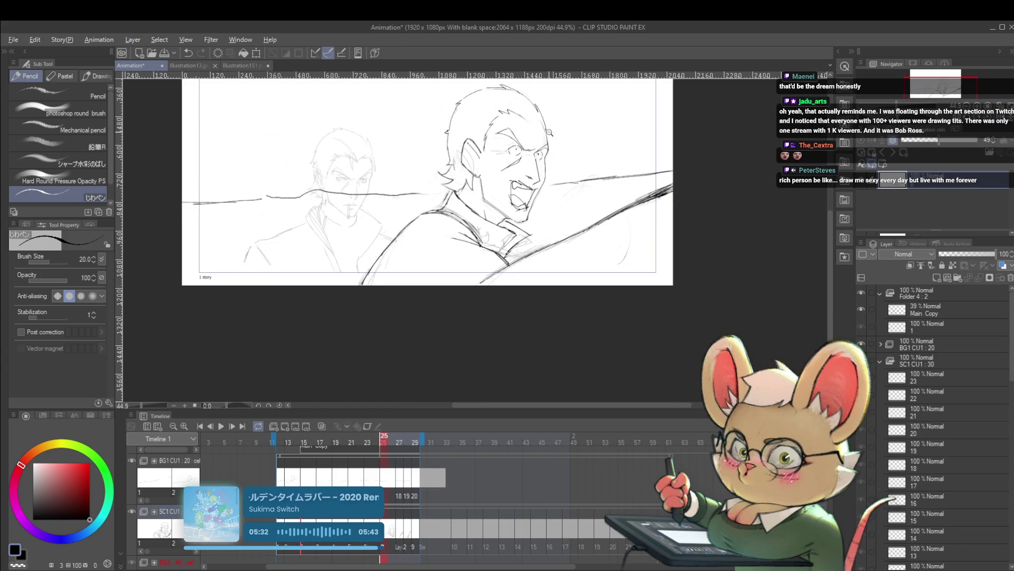
Add short pencil strokes to the man's hair and beside his forehead in unflipped view.
drag(532, 130, 529, 123)
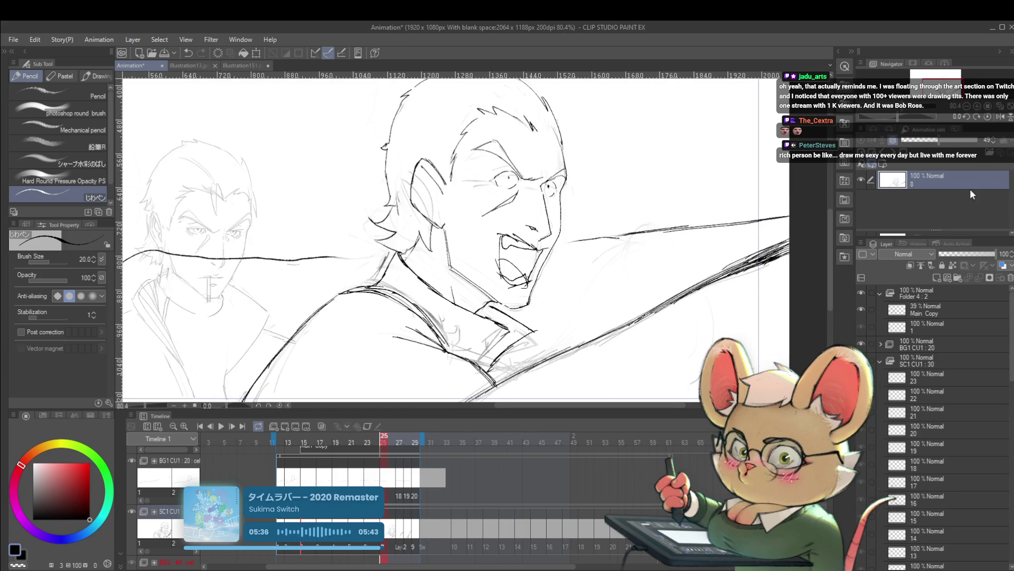
click(1001, 116)
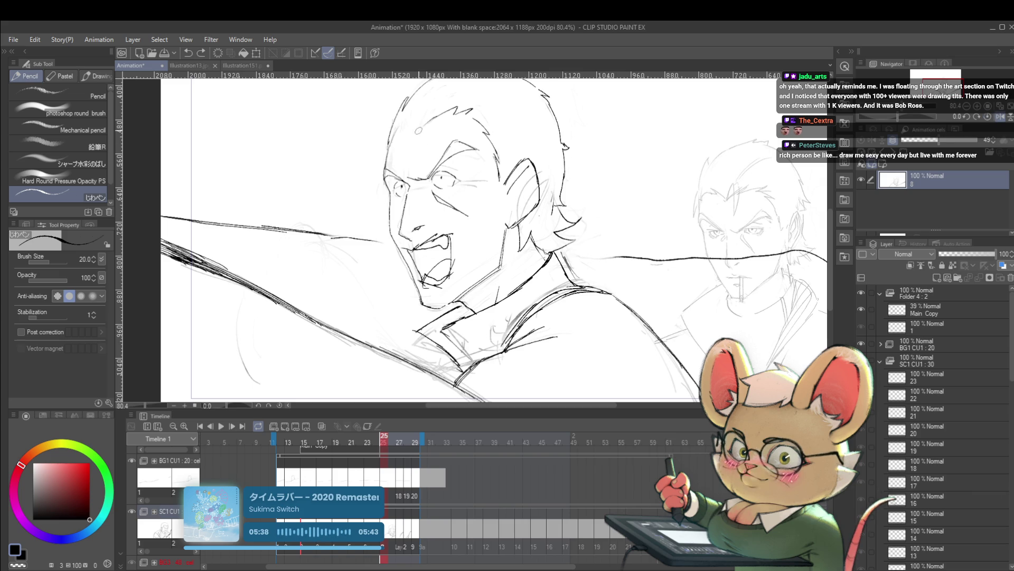
scroll(491, 238, up, 1)
drag(414, 143, 410, 161)
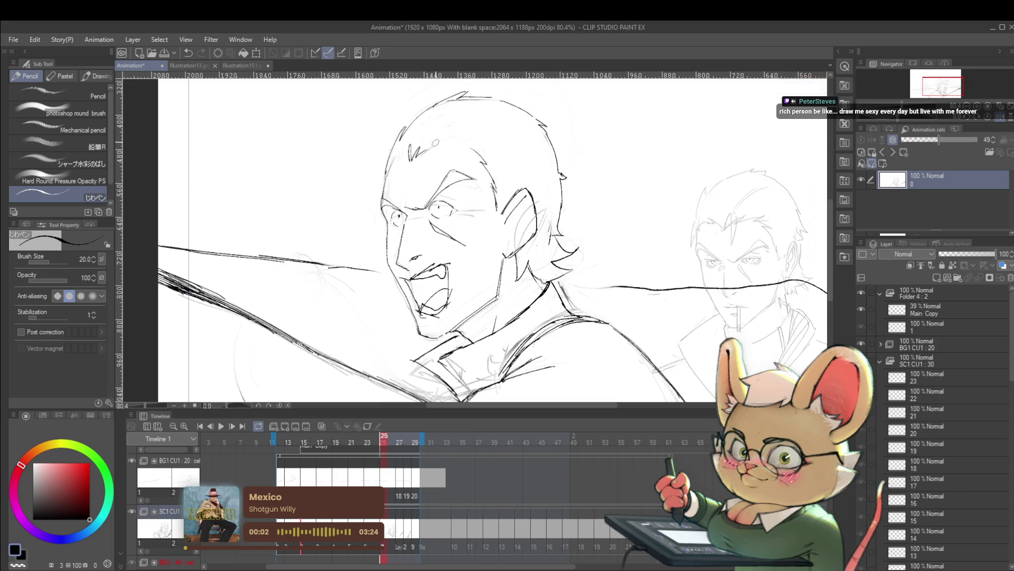
drag(426, 153, 458, 139)
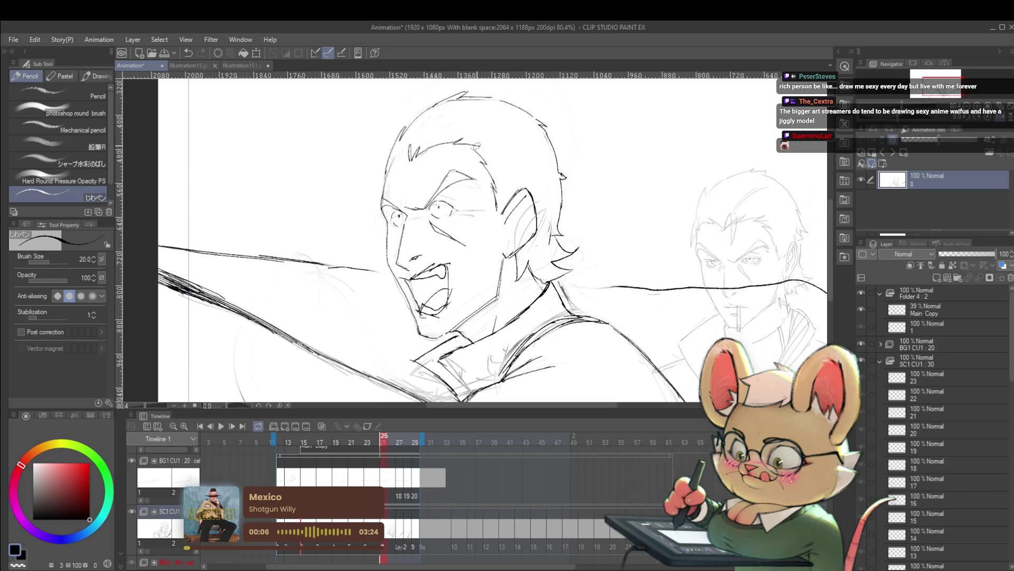
scroll(499, 159, down, 3)
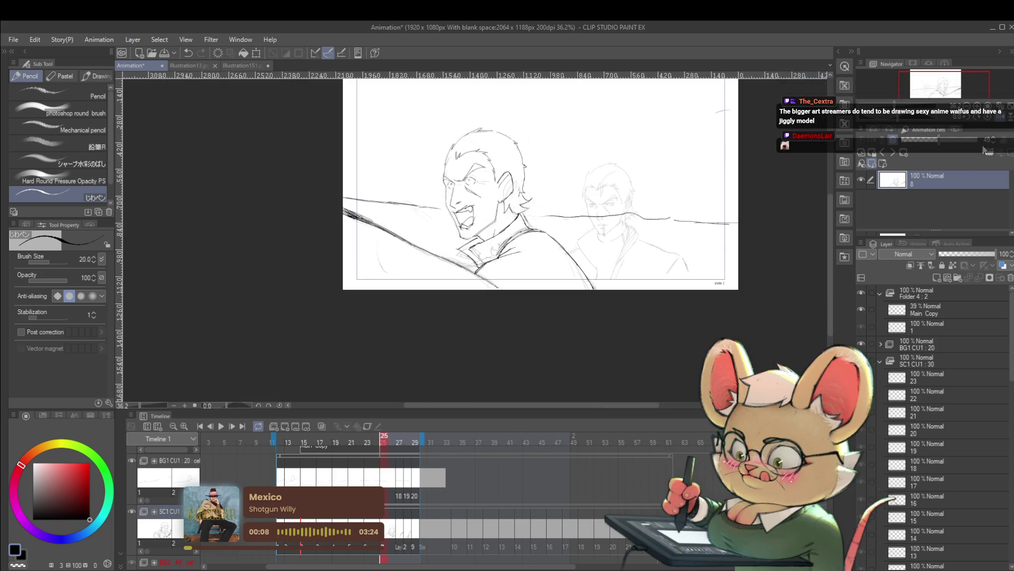
In mirrored view, lasso the man's ear and scale and rotate it with Ctrl+T.
click(1003, 118)
scroll(461, 164, up, 2)
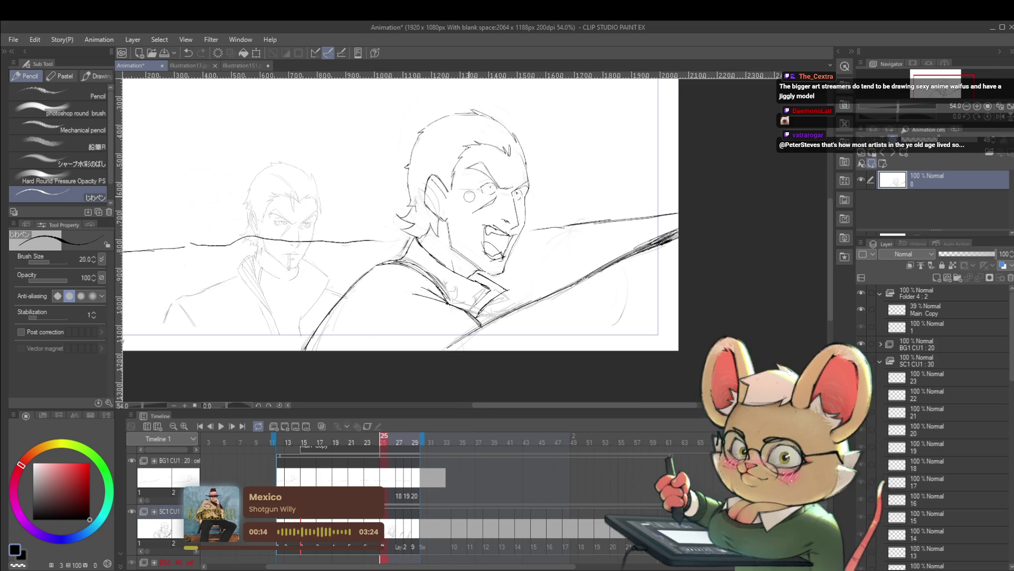
key(m)
drag(449, 161, 446, 168)
key(ctrl+t)
key(Return)
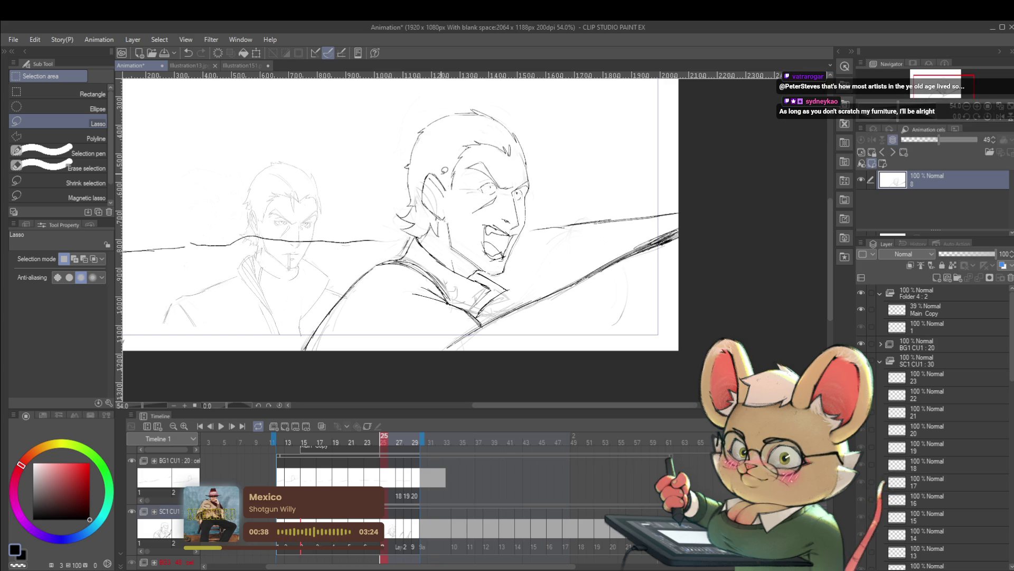
Toggle the mirrored view on, off and on again, then zoom onto the head with the pencil.
click(999, 118)
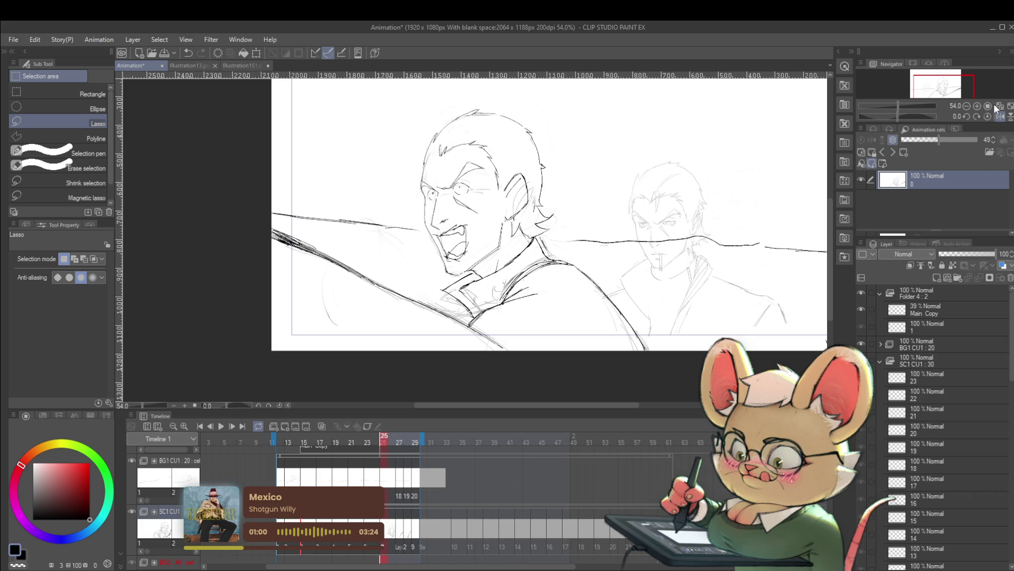
click(1000, 116)
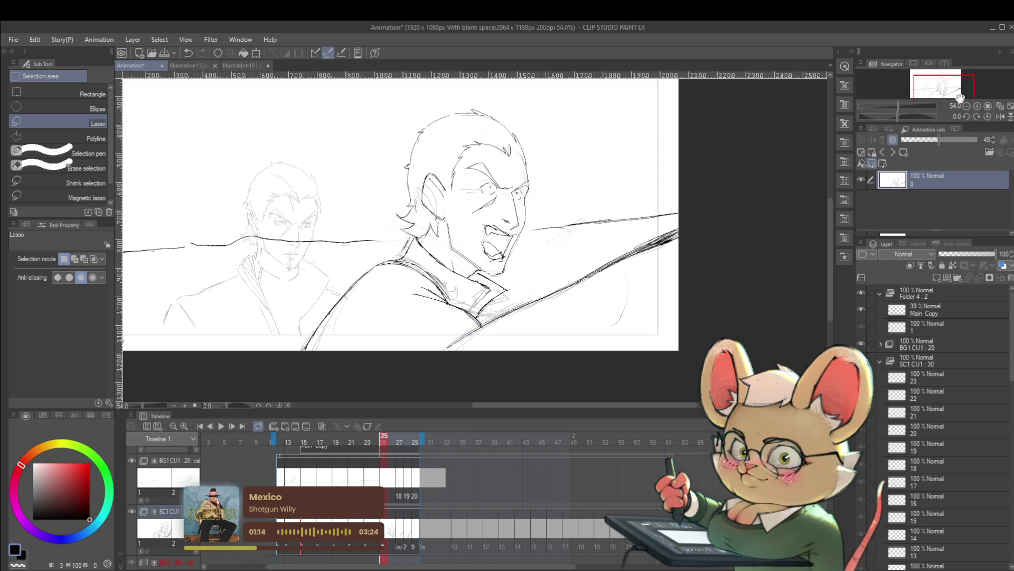
click(1000, 116)
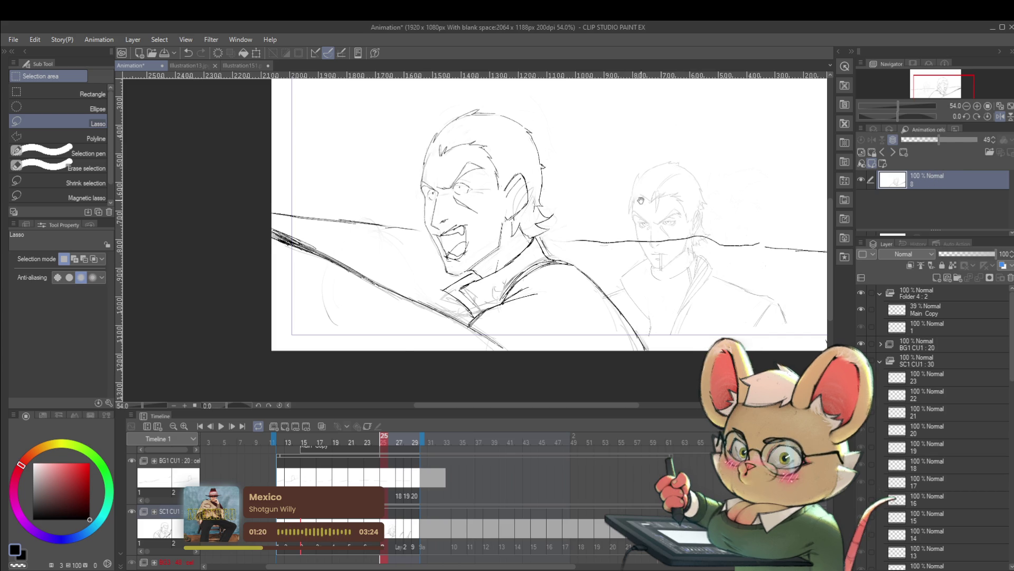
drag(570, 162, 595, 196)
scroll(520, 166, up, 2)
key(p)
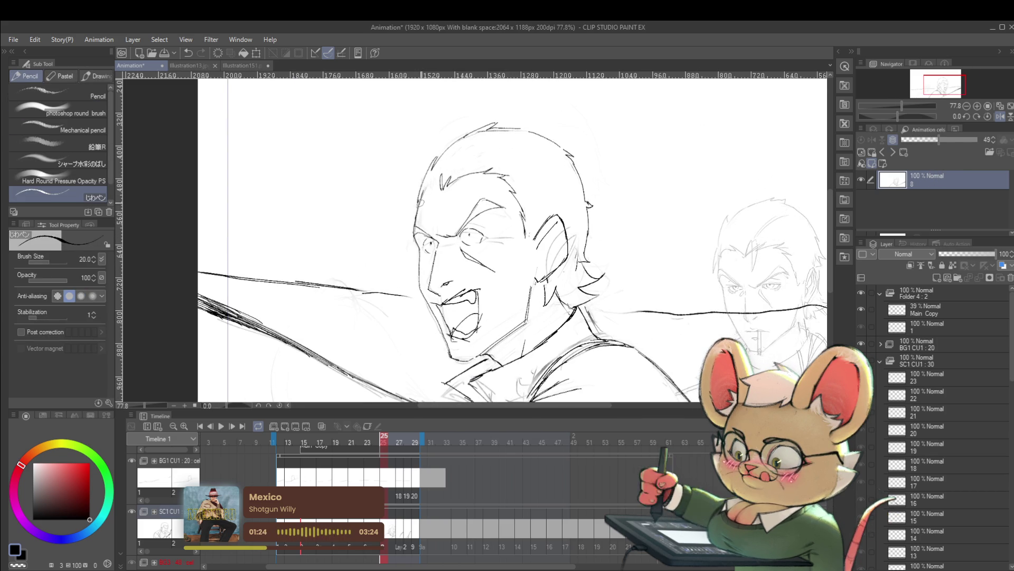
Add a pencil line along the shouting man's upper head contour.
drag(425, 193, 429, 180)
scroll(468, 170, down, 5)
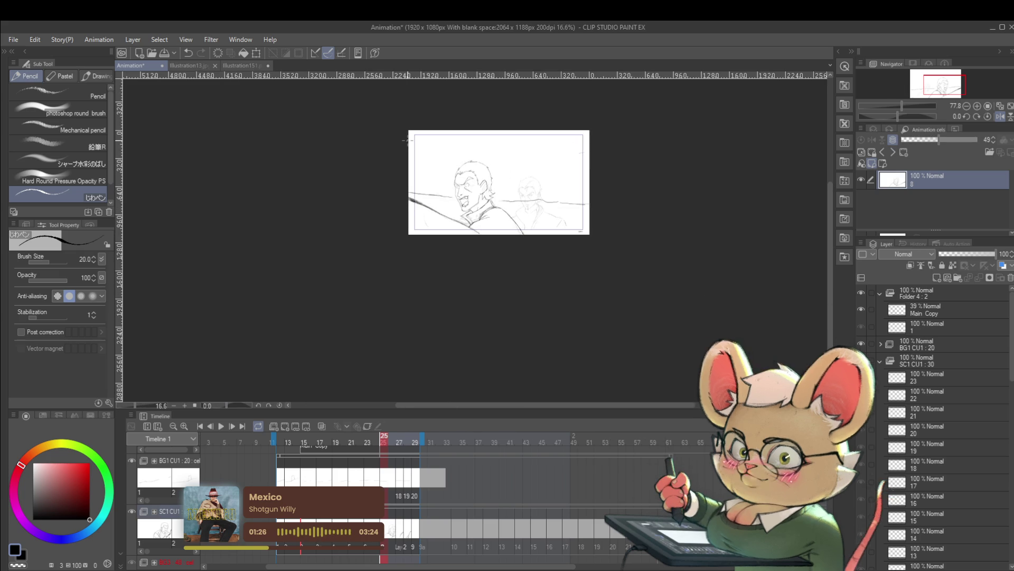
scroll(564, 284, up, 2)
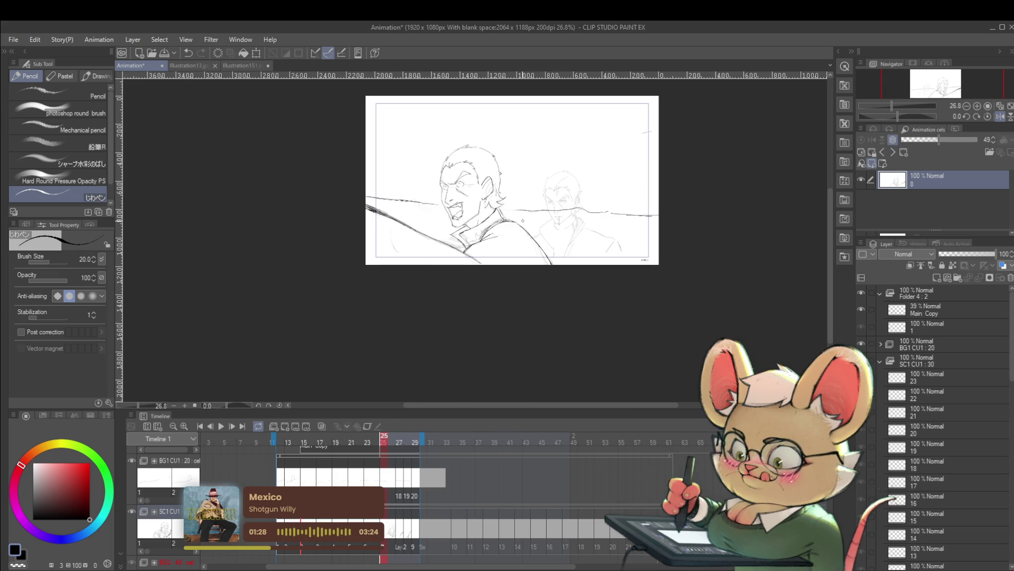
Play the animation, pause at frame 23 to inspect it, then step to frame 25.
click(221, 426)
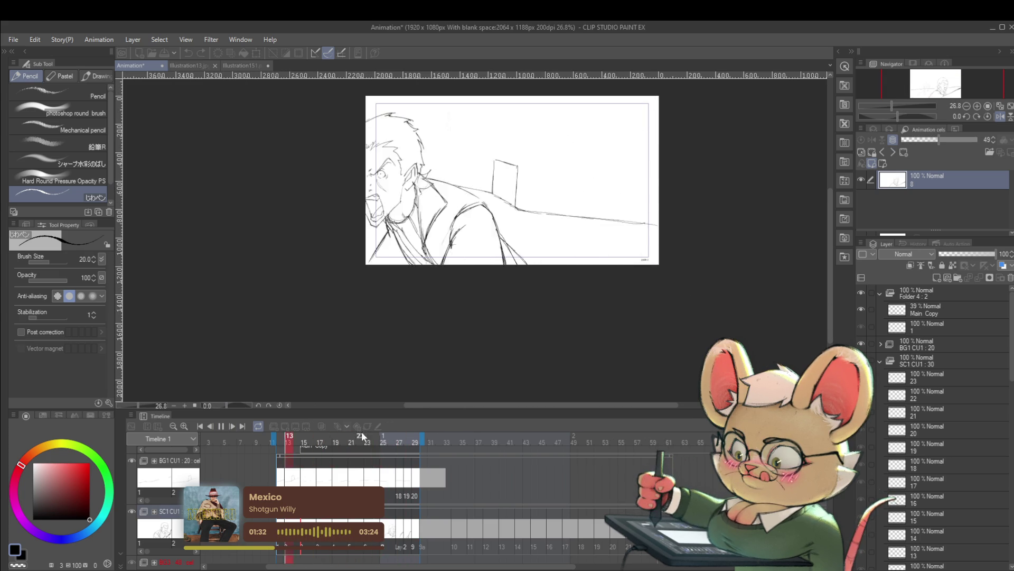
click(221, 425)
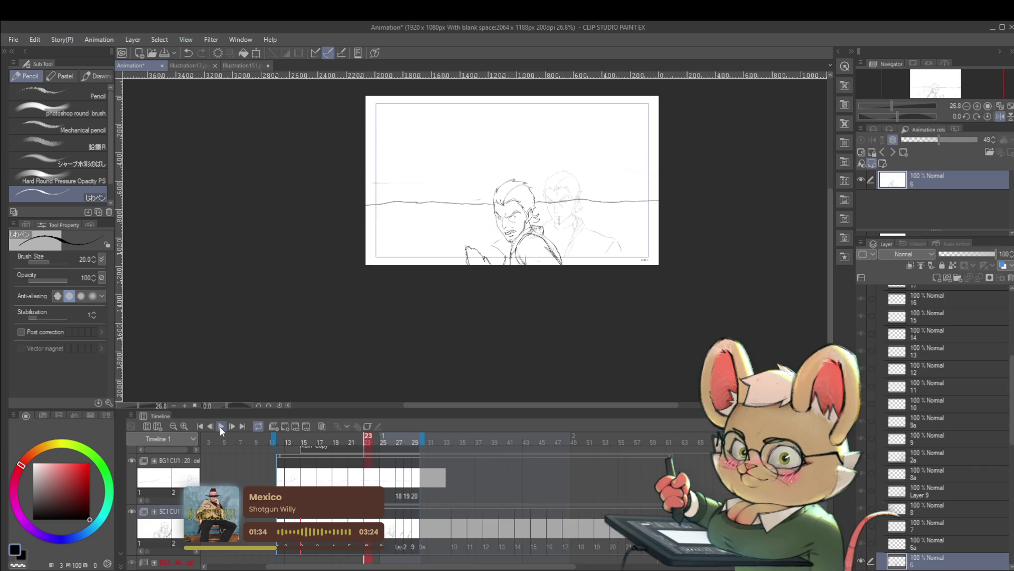
scroll(469, 244, up, 10)
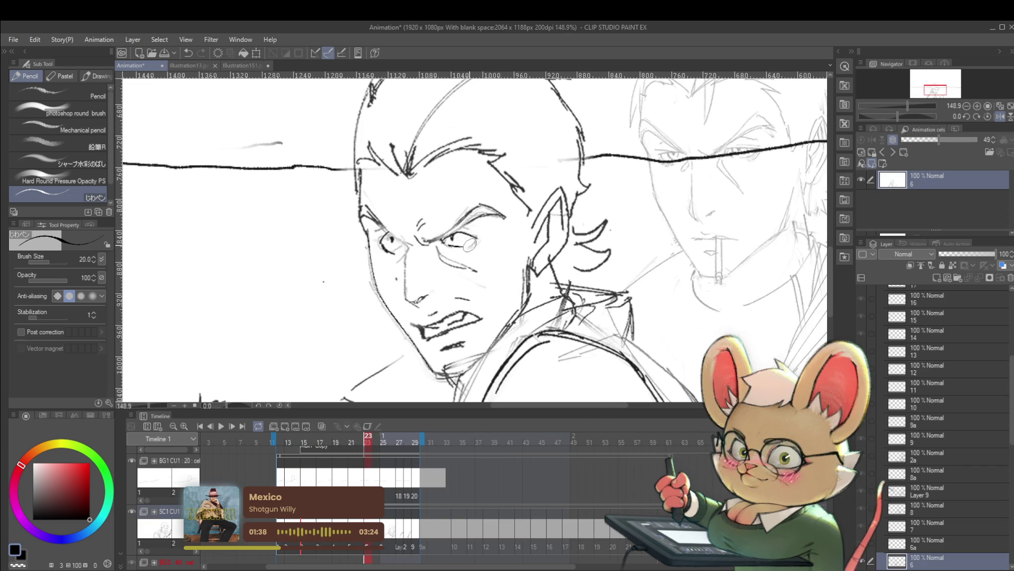
scroll(472, 233, down, 4)
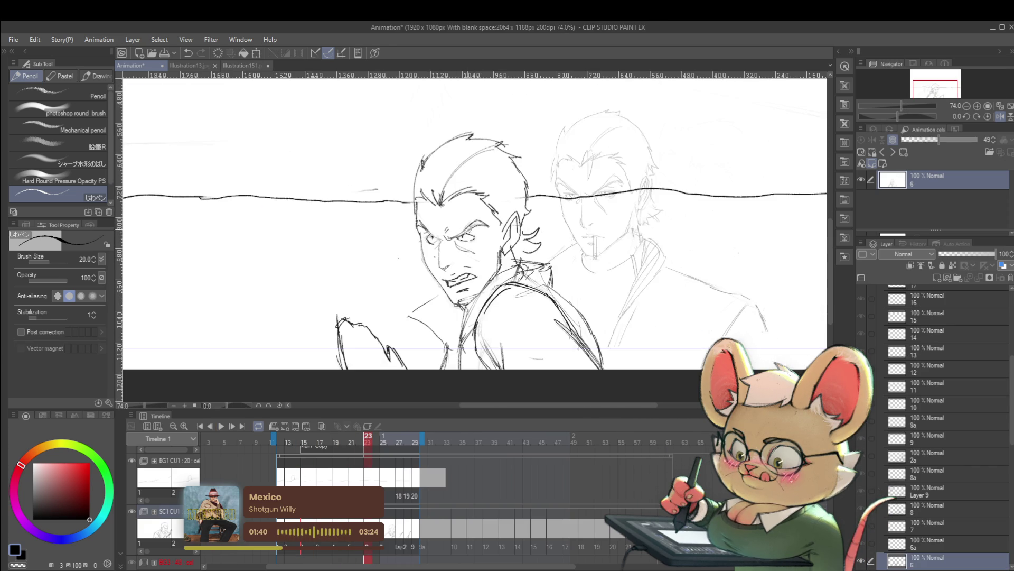
scroll(452, 247, up, 6)
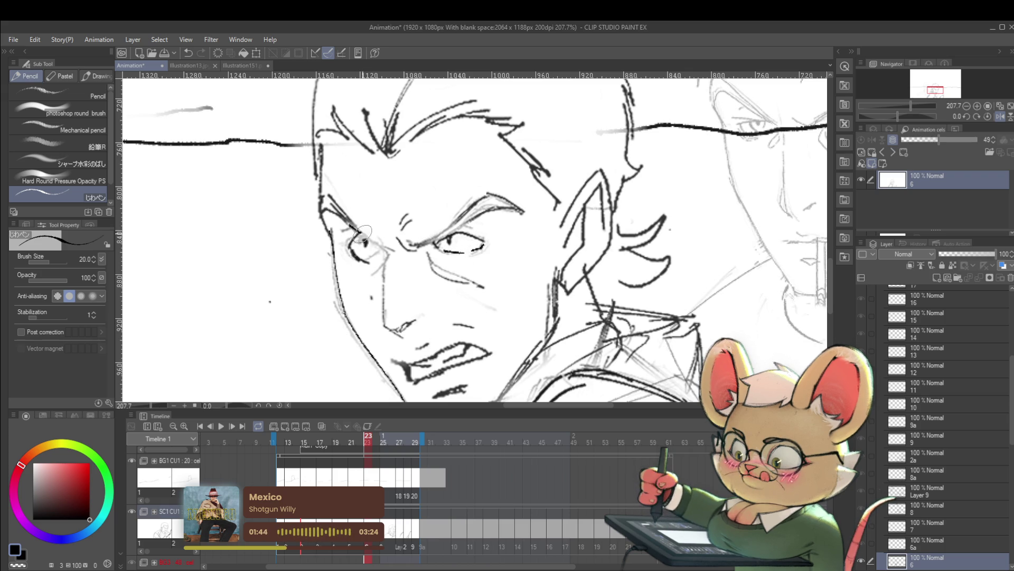
scroll(380, 248, down, 8)
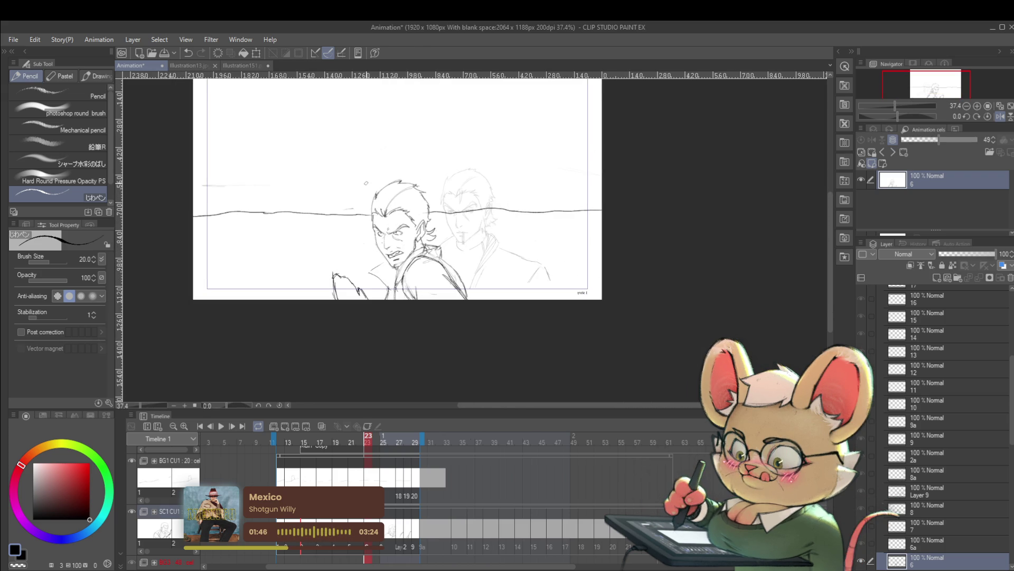
scroll(454, 238, up, 2)
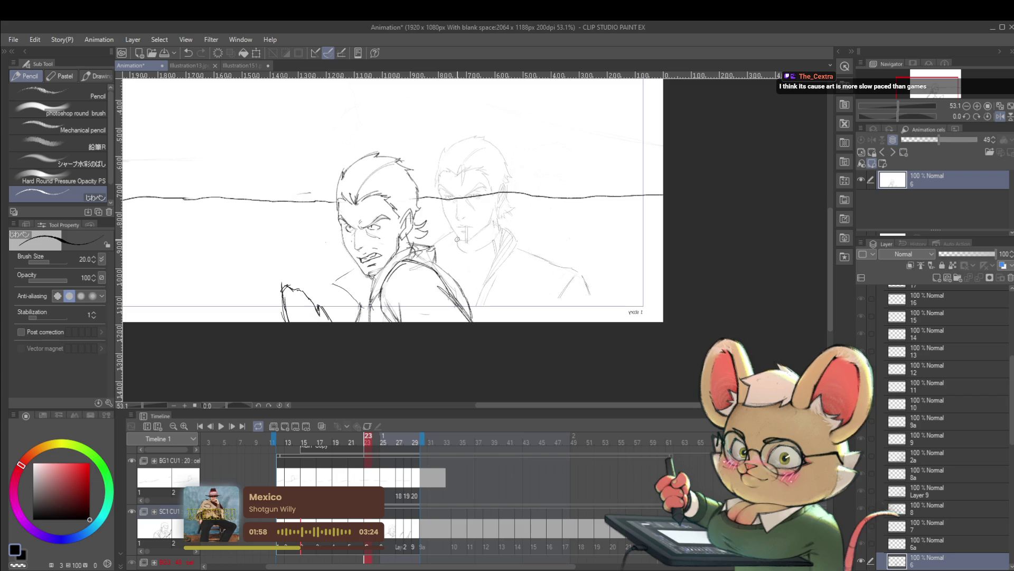
key(Right)
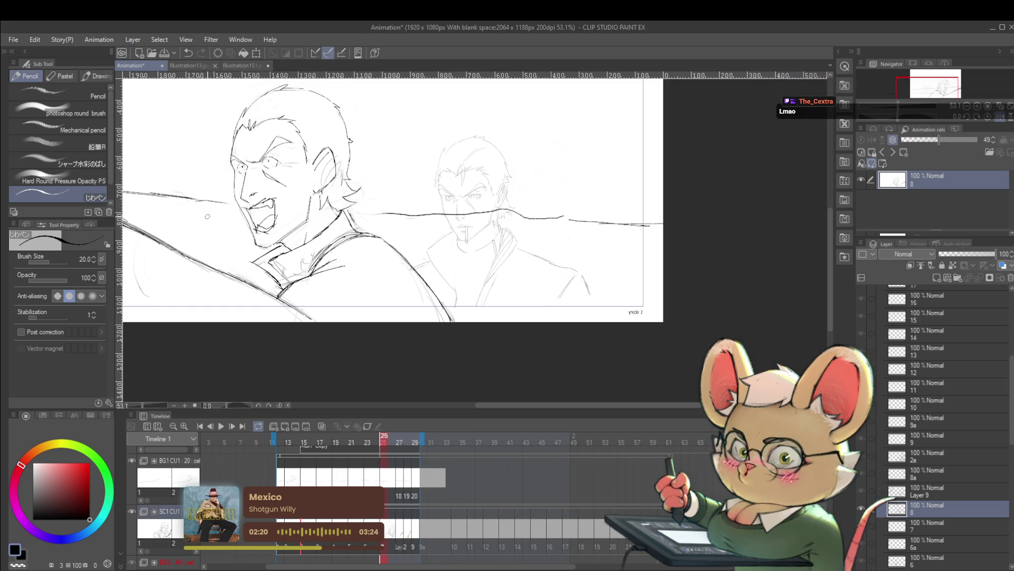
Unmirror the canvas view and expand the full Tool palette.
scroll(537, 261, up, 1)
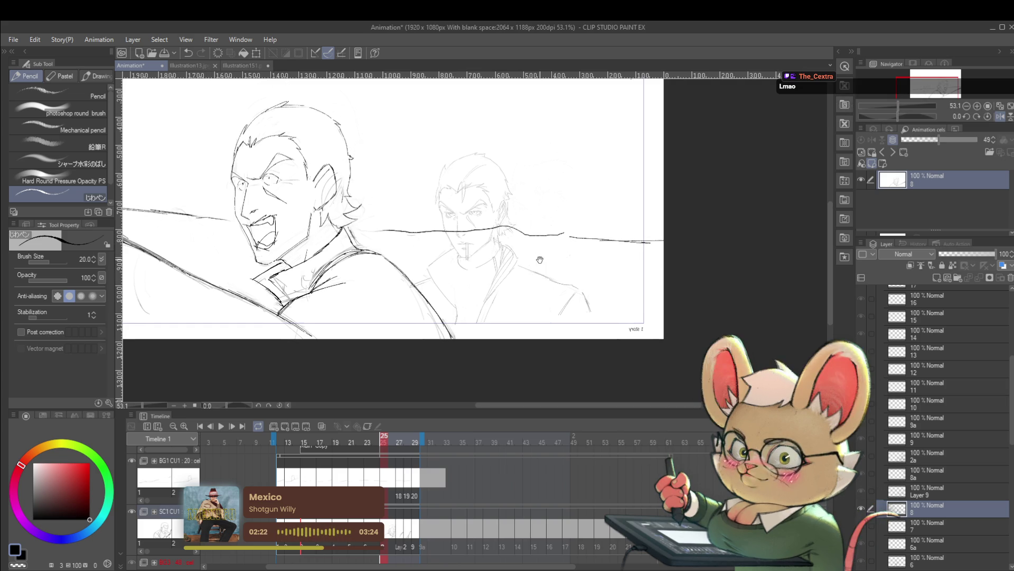
click(1000, 117)
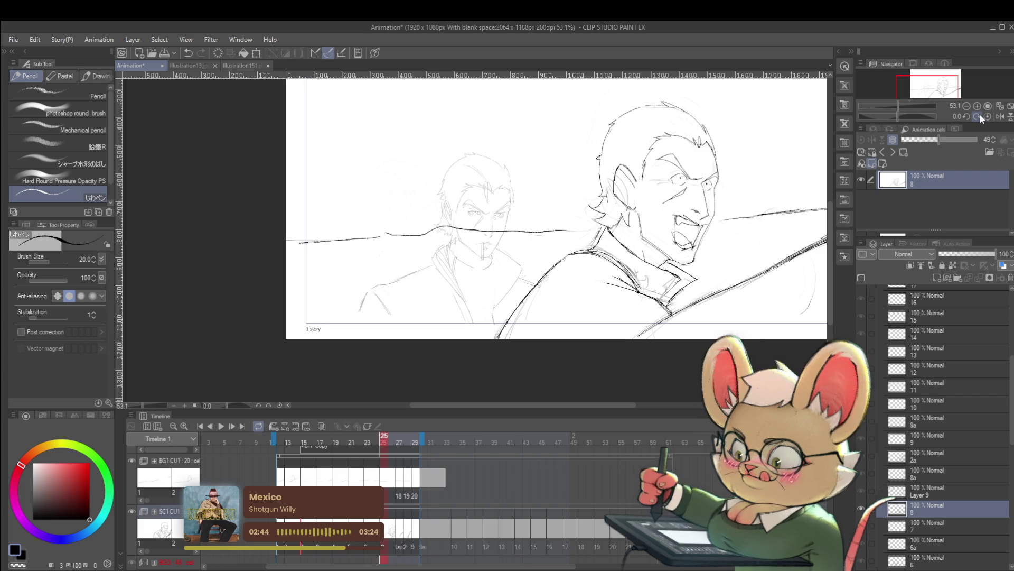
click(7, 53)
Select the Liquify tool, set its brush size to 300, and move to frame 27.
click(23, 132)
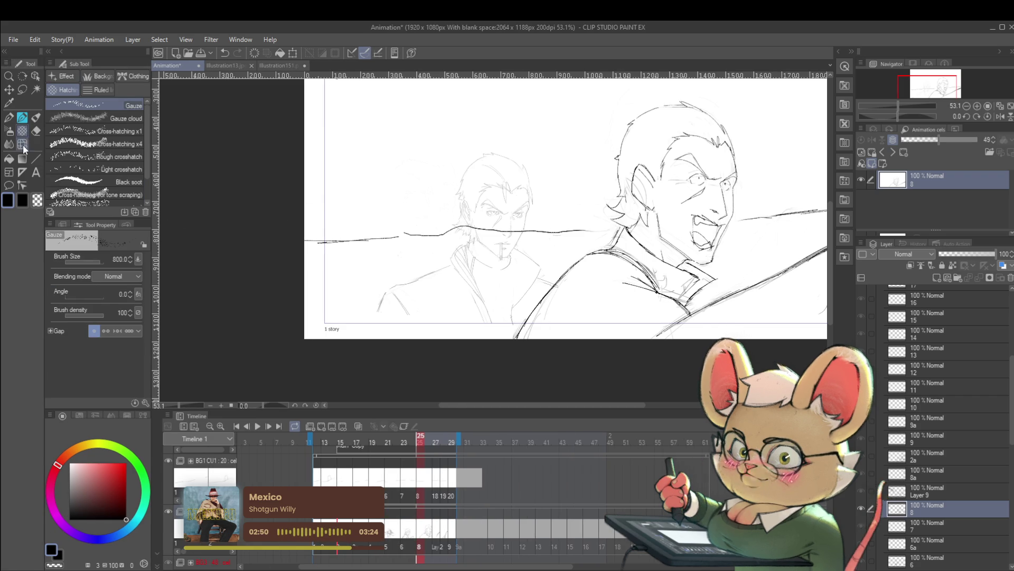
click(23, 144)
drag(698, 163, 633, 228)
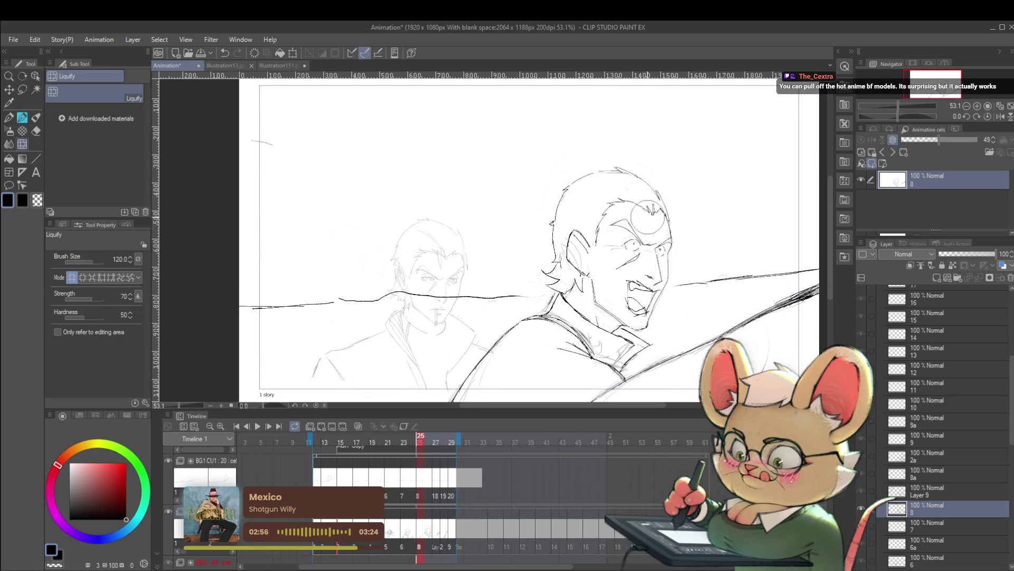
key(bracketright)
key(bracketright)
key(bracketright)
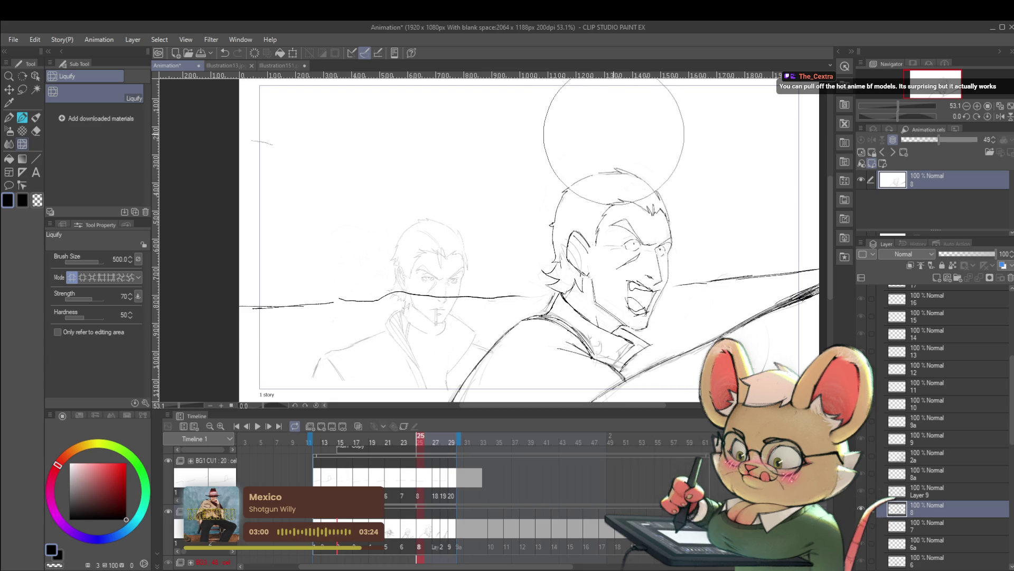
key(bracketleft)
key(bracketleft)
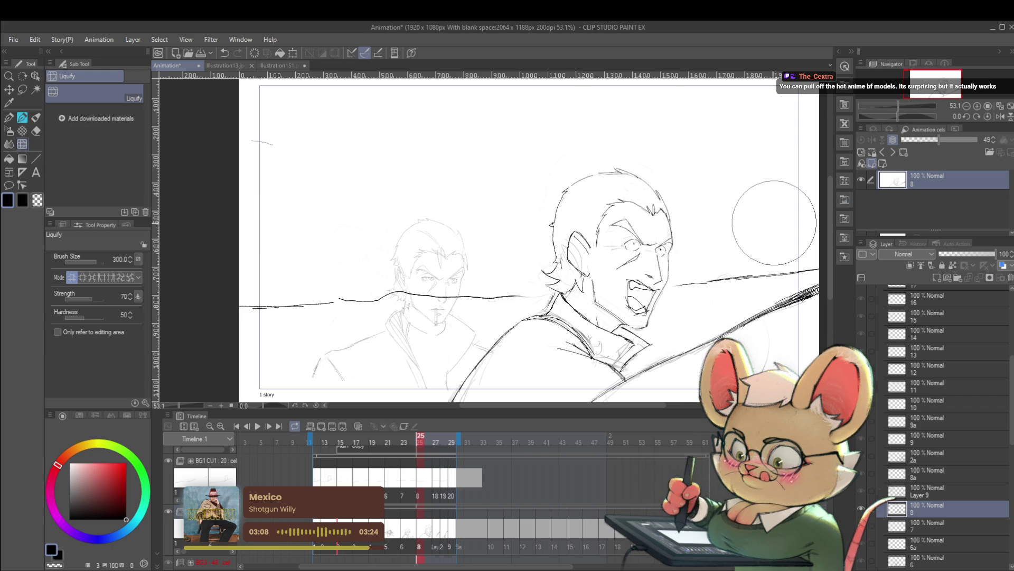
key(Right)
key(Right)
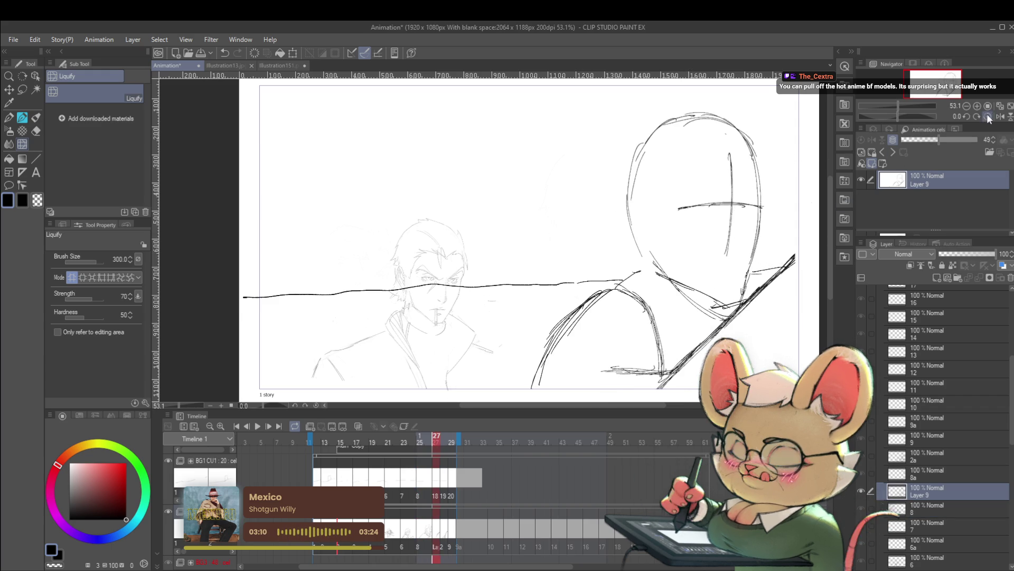
Mirror the view and soften the large head's rough outline with Liquify at size 400.
click(997, 117)
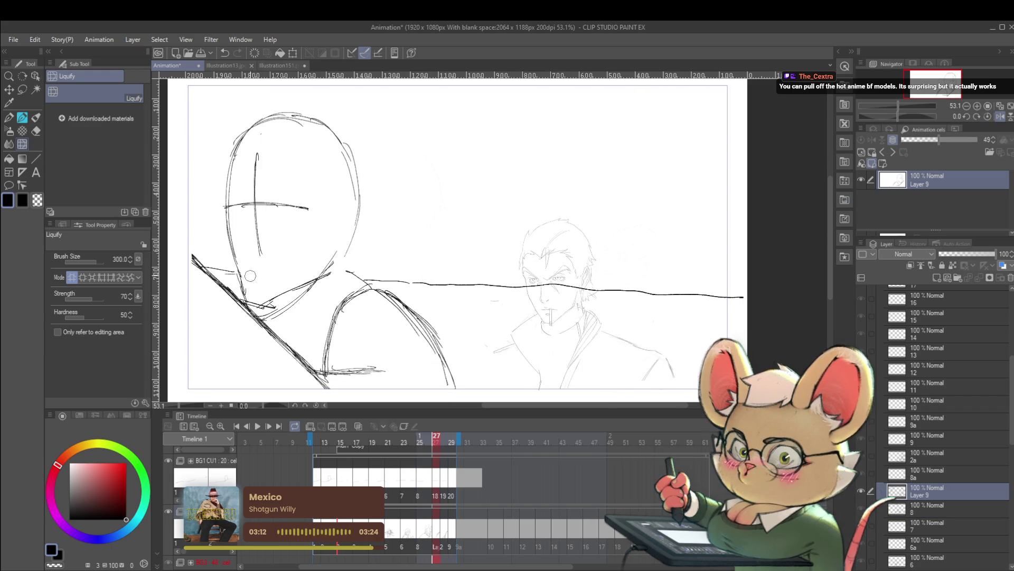
key(bracketright)
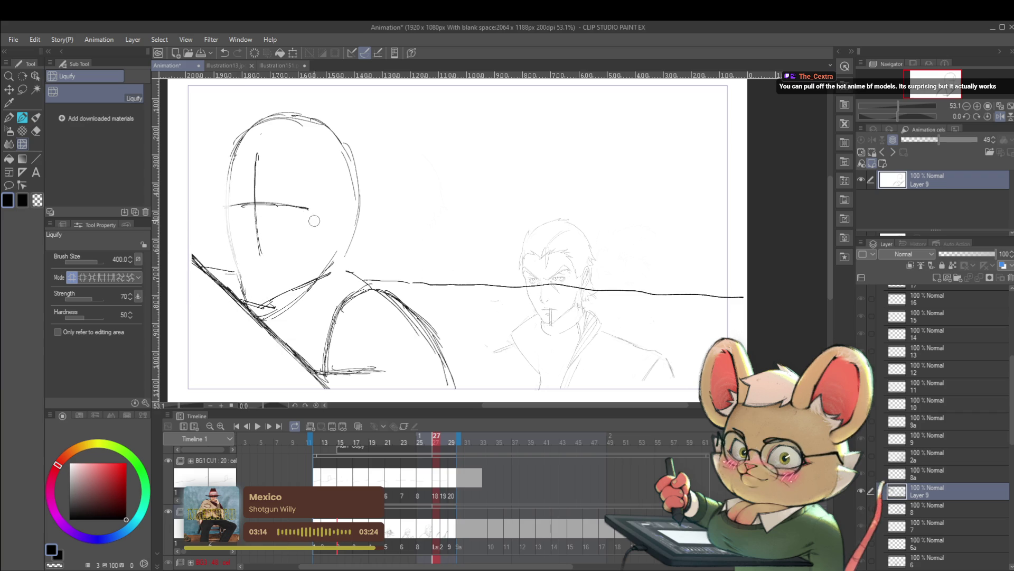
mouse_move(319, 188)
mouse_down()
mouse_move(294, 158)
mouse_move(290, 130)
mouse_move(363, 181)
mouse_up()
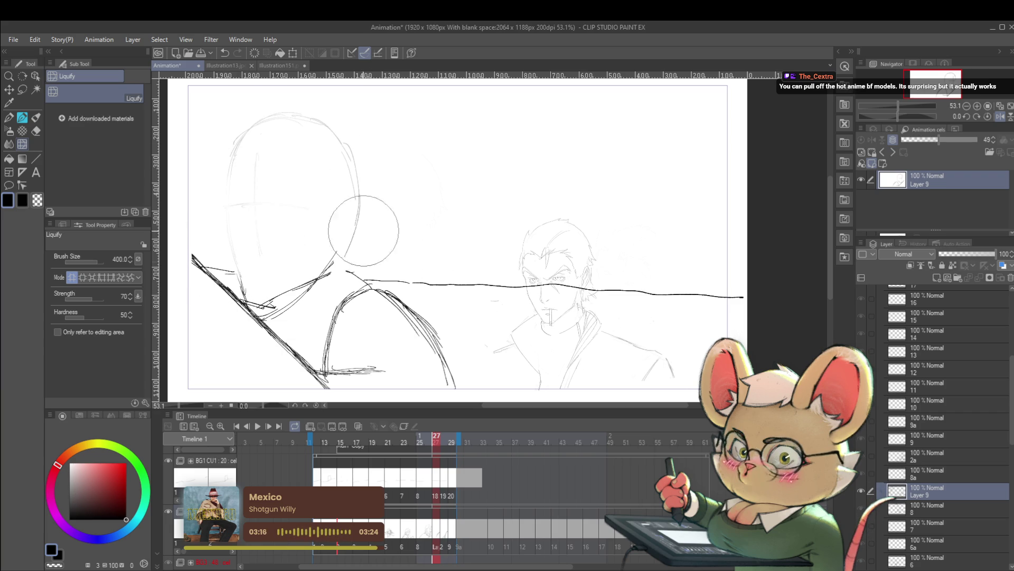
Redraw the head's left outline and the eye line with the pencil at size 40.
key(p)
drag(237, 272, 229, 194)
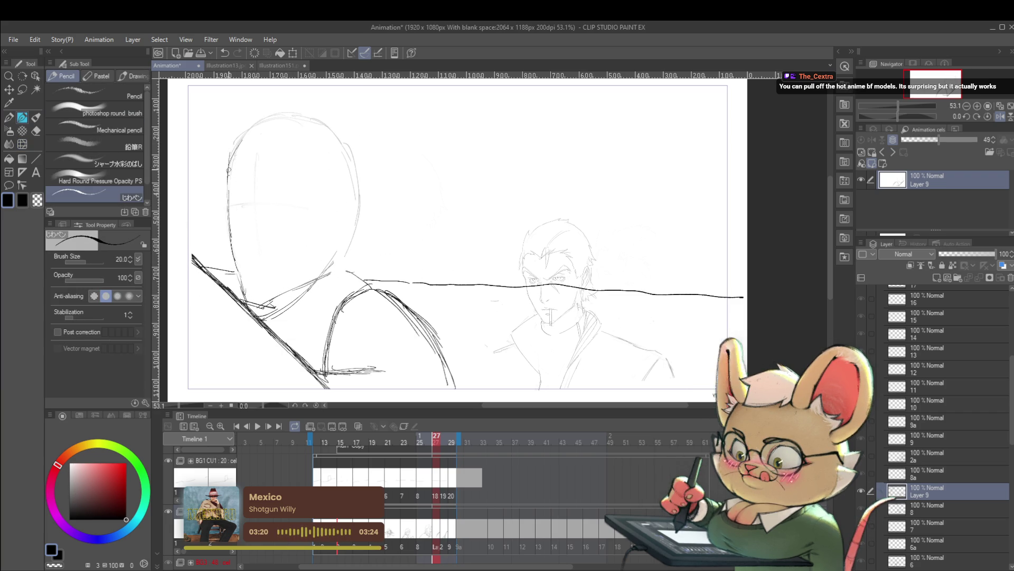
key(comma)
key(period)
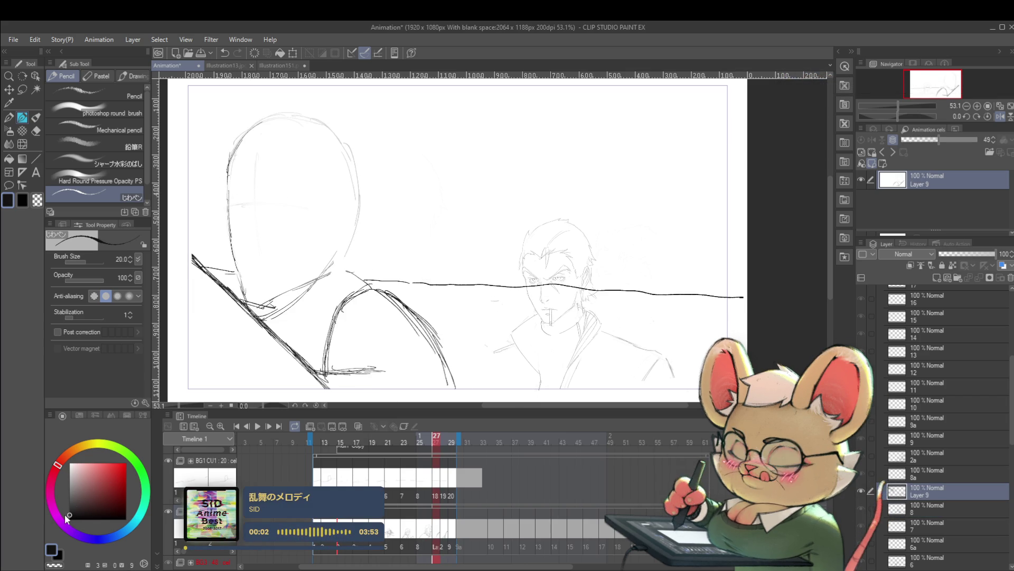
key(bracketright)
key(bracketright)
key(bracketright)
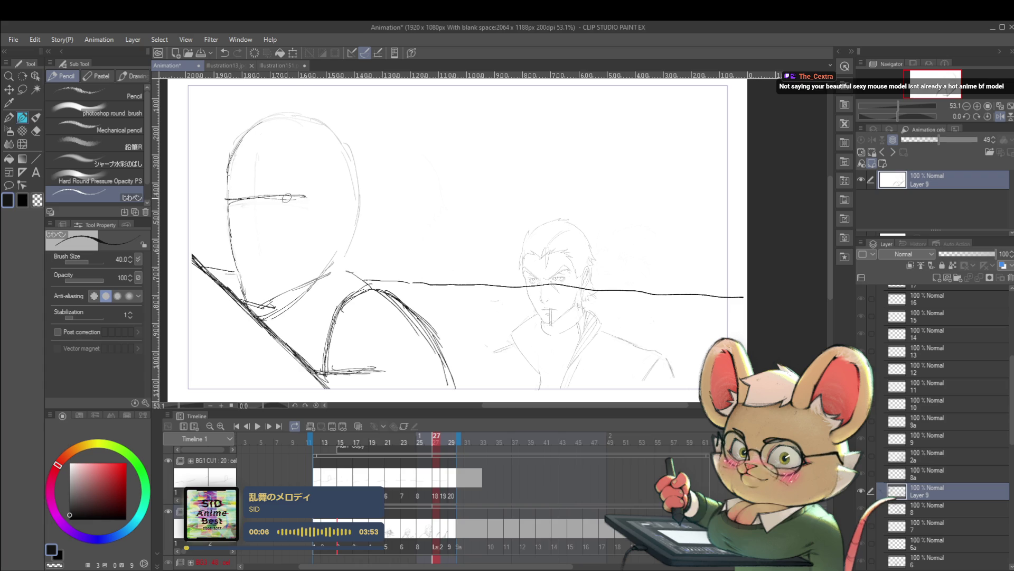
drag(228, 199, 293, 196)
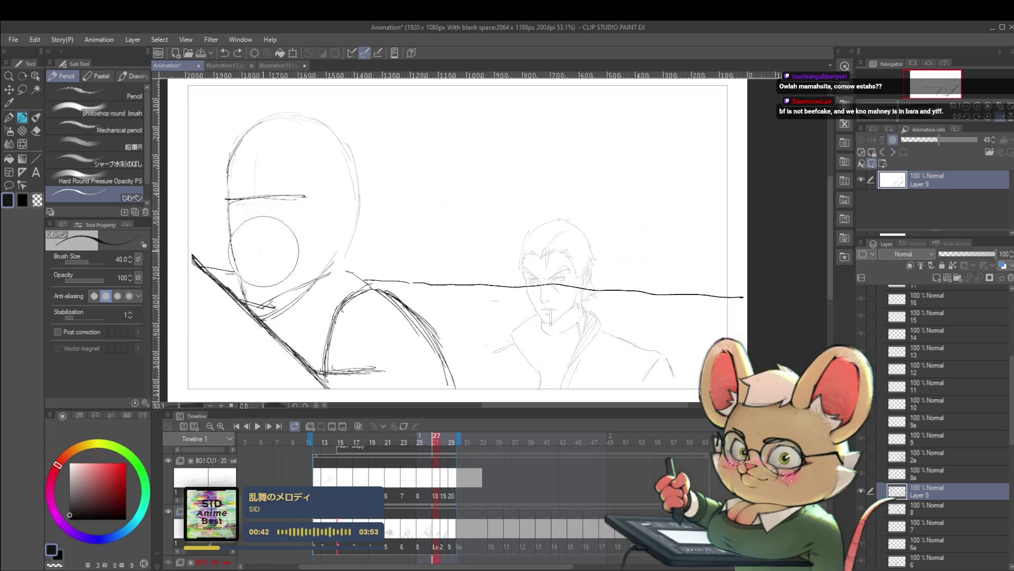
Erase the crossing jaw strokes and eye line, firm up the face outline, then set size 30.
mouse_move(282, 287)
mouse_down()
mouse_move(266, 297)
mouse_move(320, 278)
mouse_up()
drag(234, 185, 322, 196)
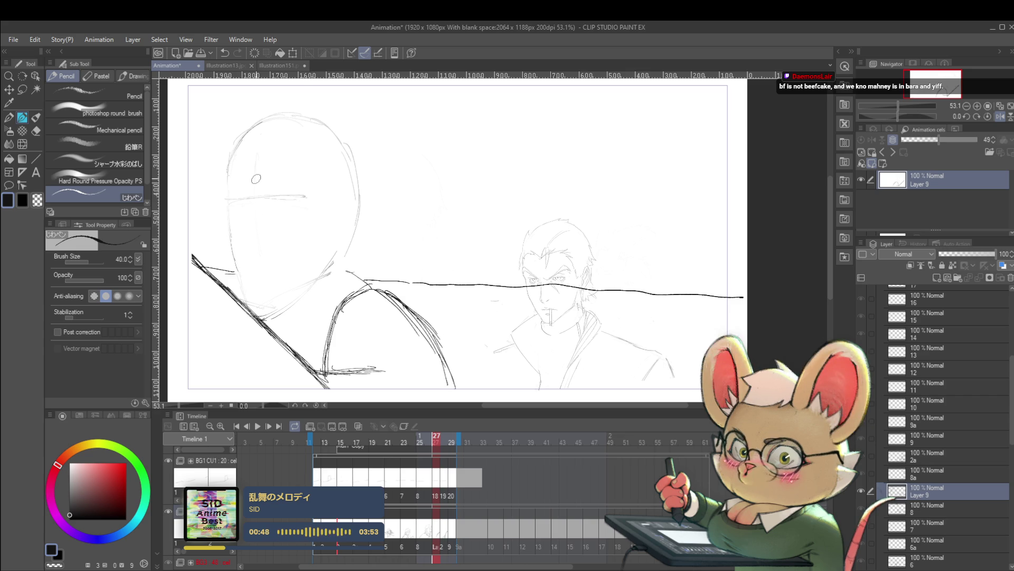
drag(256, 179, 260, 213)
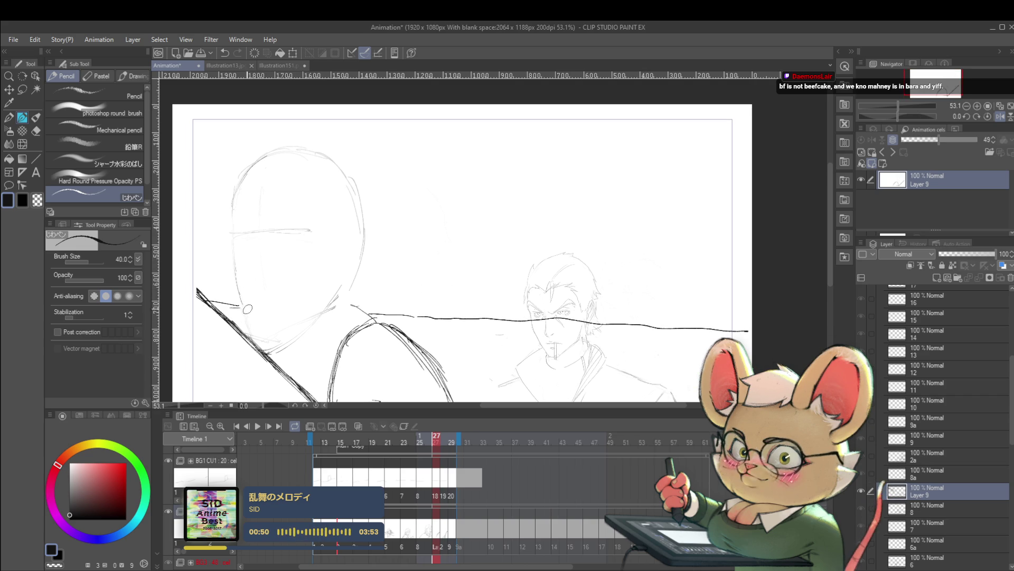
drag(239, 283, 256, 316)
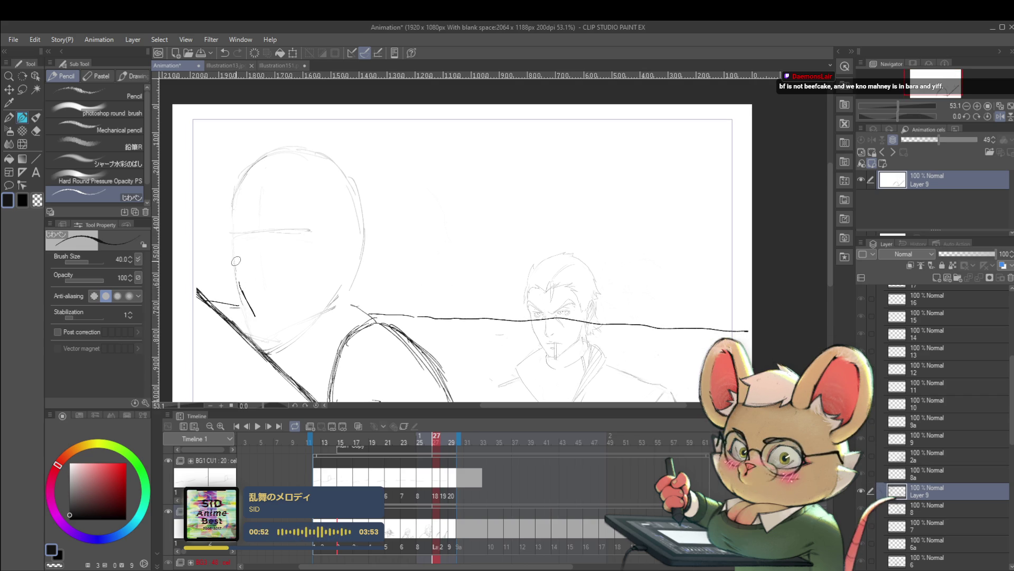
drag(234, 232, 239, 286)
key(ctrl+z)
drag(235, 248, 238, 290)
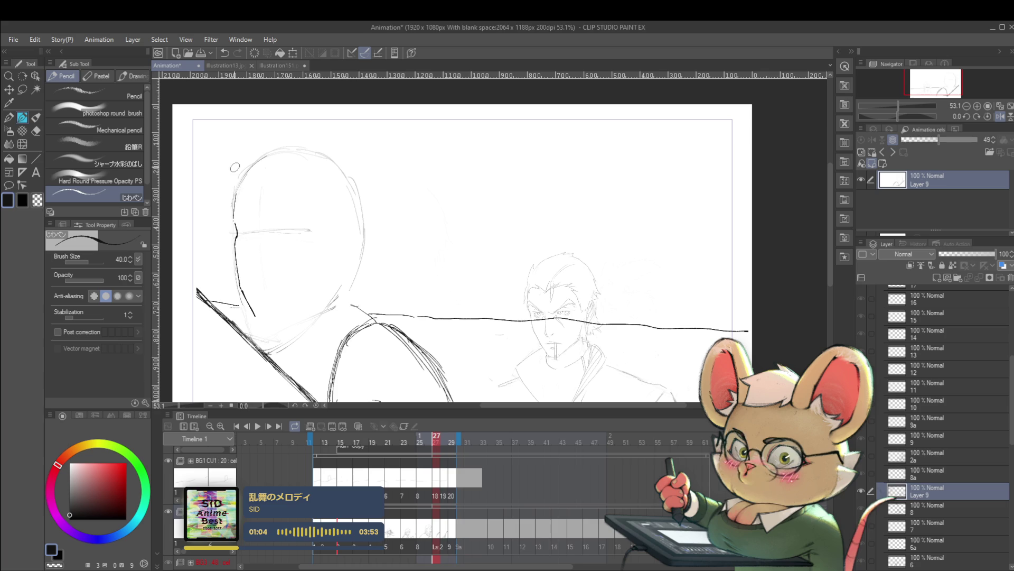
key(bracketleft)
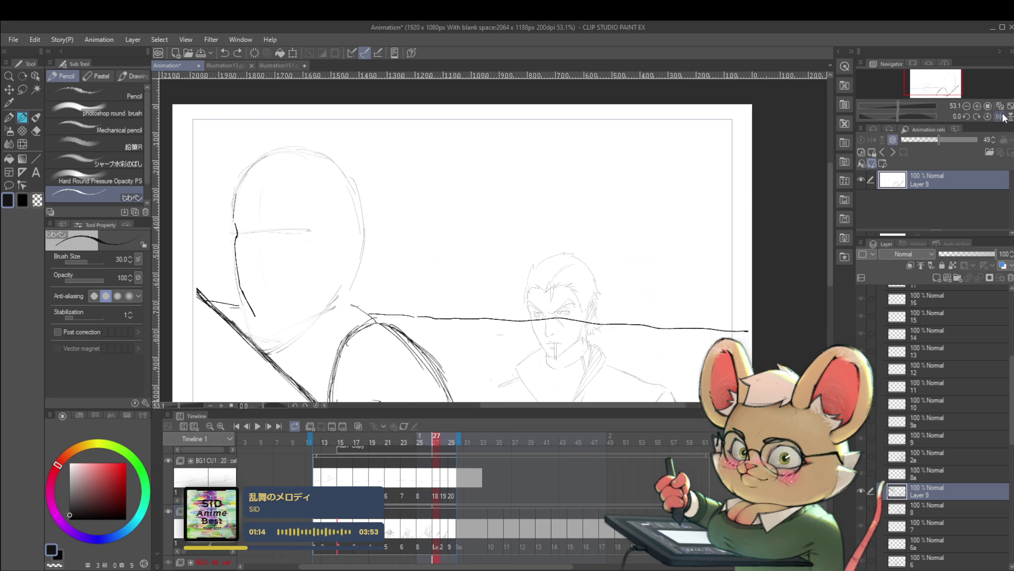
Unflip the canvas and draw an angled cheek line on the foreground man's lower face.
click(990, 118)
drag(698, 214, 590, 163)
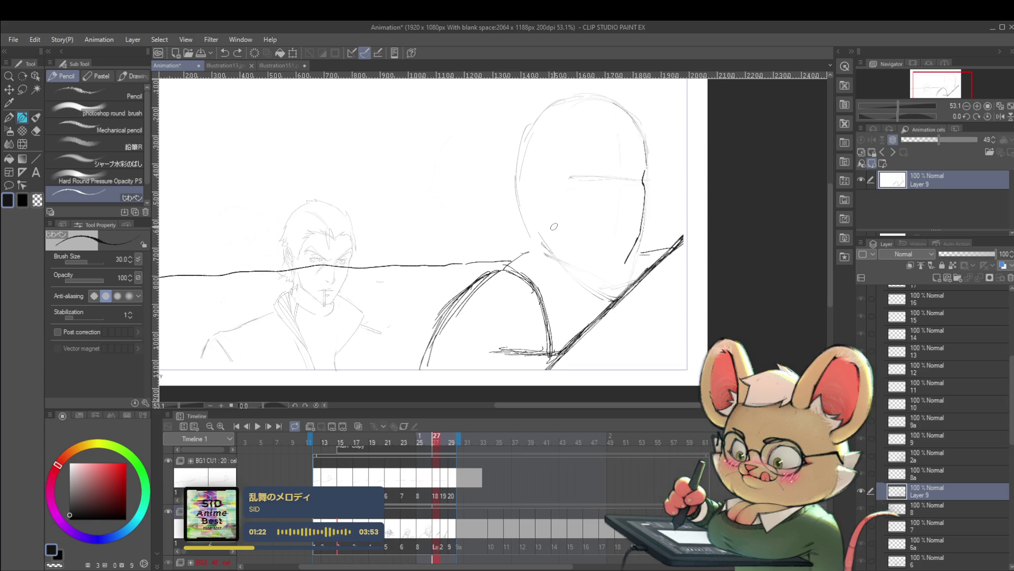
mouse_move(546, 206)
mouse_down()
mouse_move(555, 238)
mouse_move(593, 255)
mouse_up()
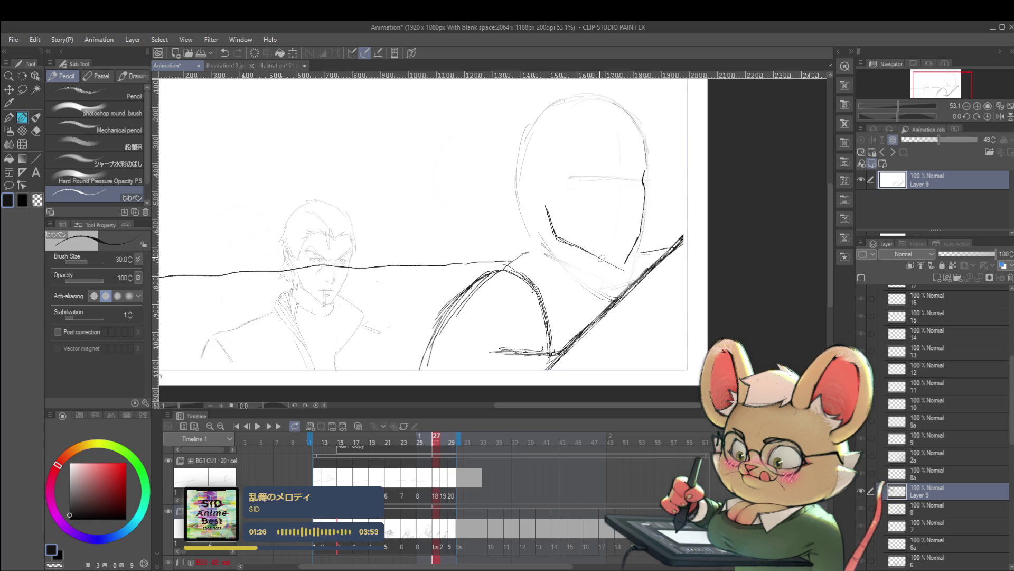
Mirror the view again and sketch a brow stroke above the eye, undoing the last attempt.
scroll(611, 265, down, 3)
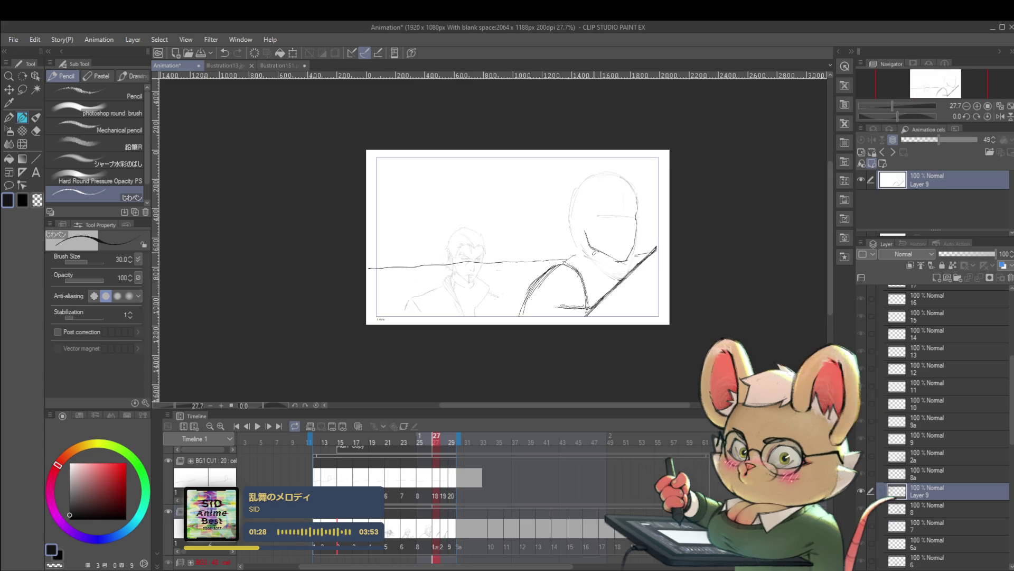
click(998, 117)
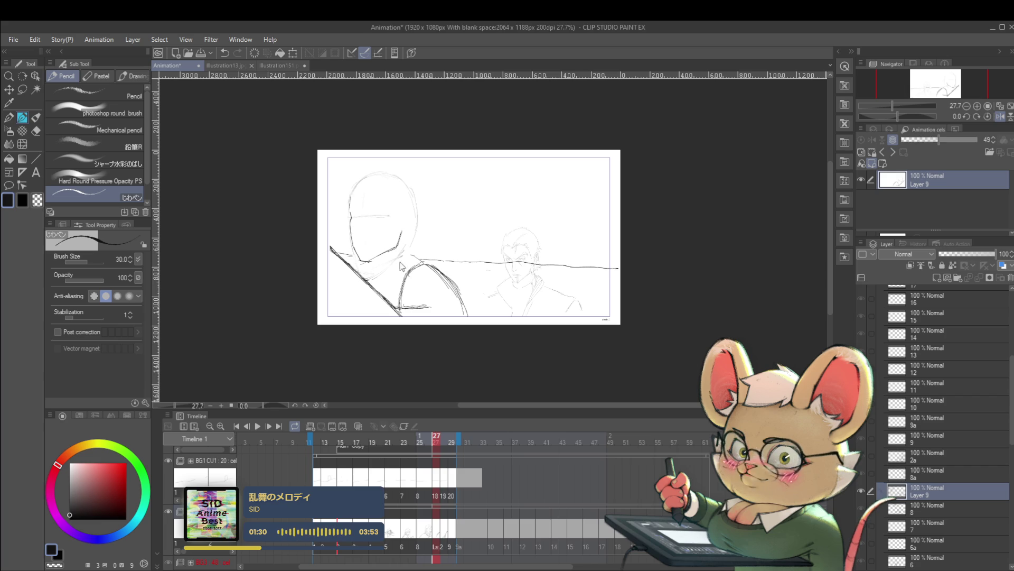
scroll(371, 262, up, 3)
drag(474, 199, 518, 193)
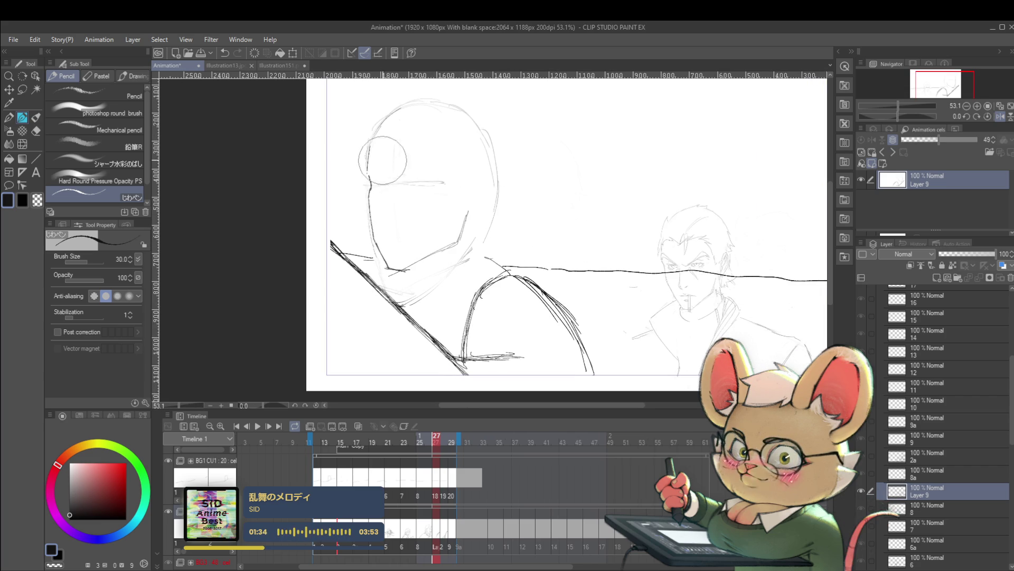
drag(518, 219, 524, 256)
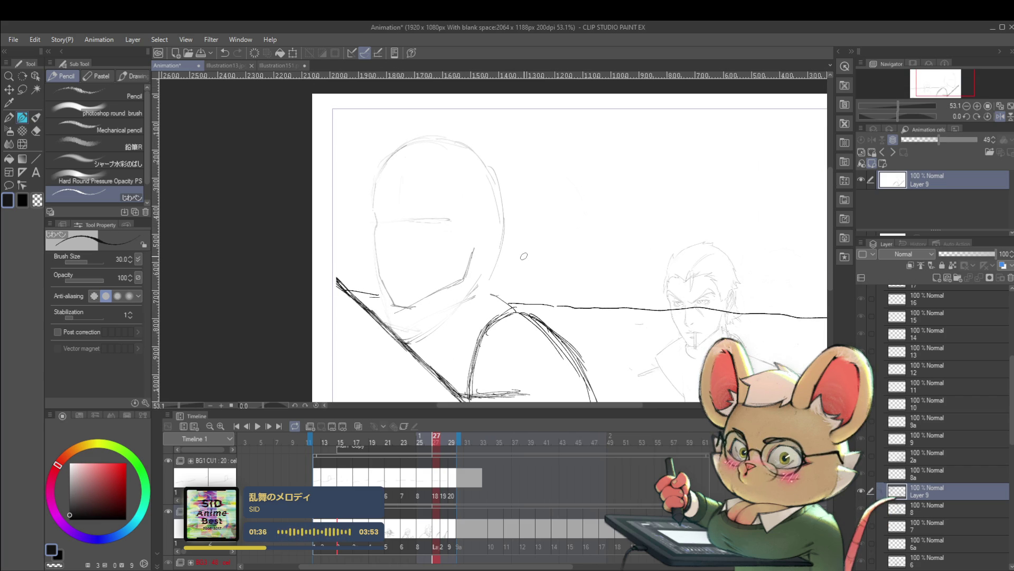
drag(404, 215, 442, 185)
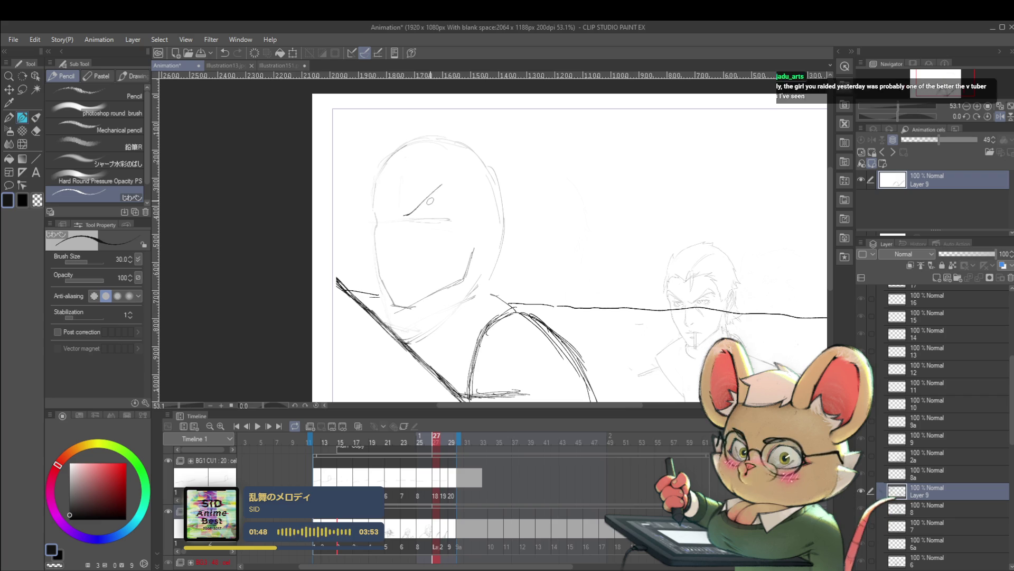
key(ctrl+z)
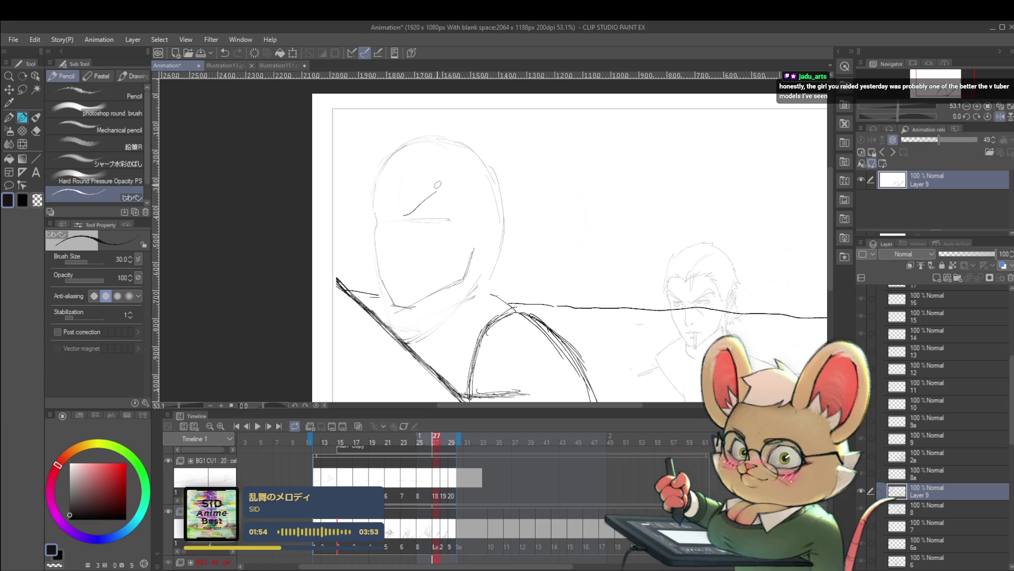
scroll(421, 215, up, 3)
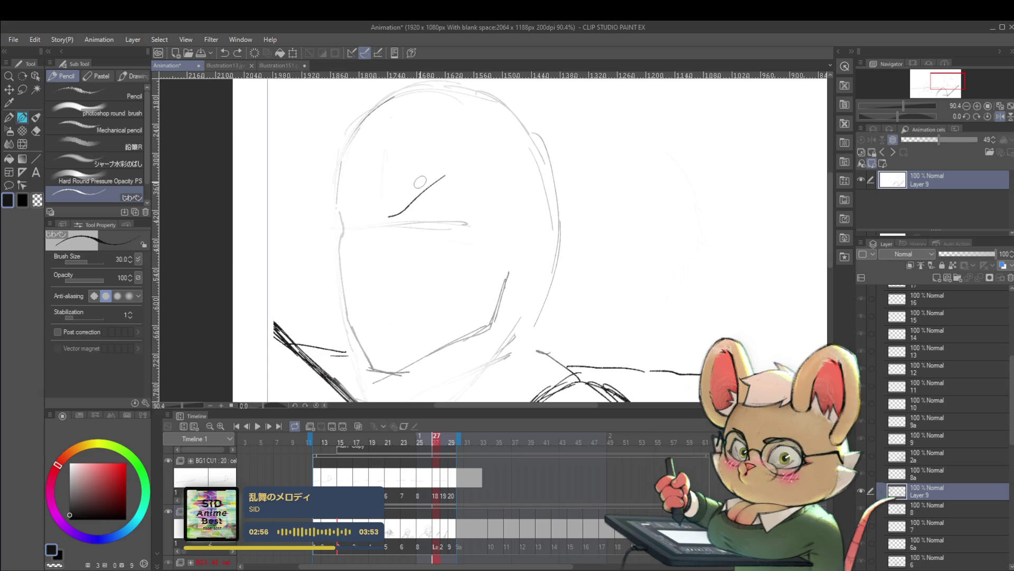
Redraw the eyebrow as a diagonal line rising from the eye with a curl at its end.
key(ctrl+z)
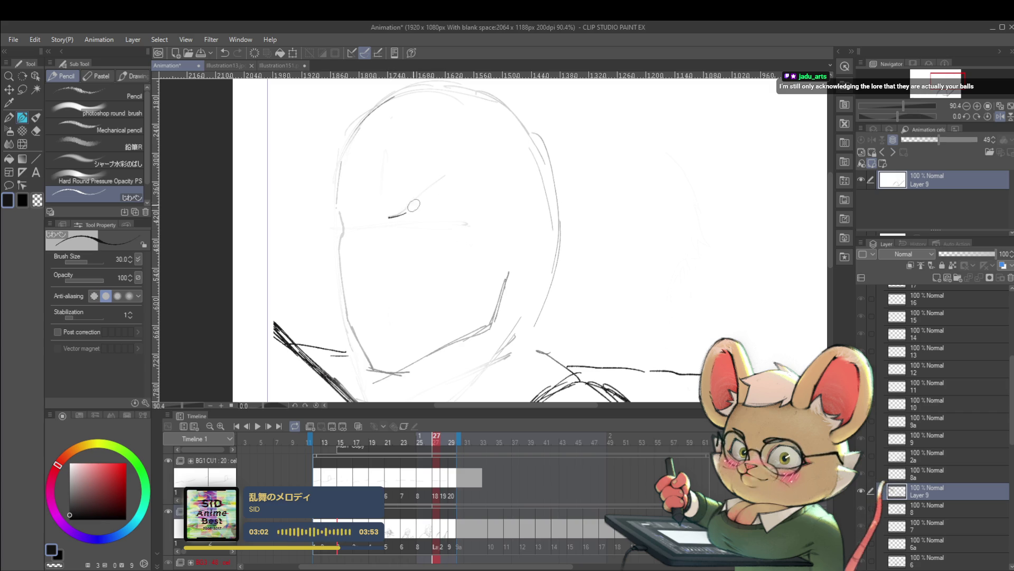
mouse_move(381, 211)
mouse_down()
mouse_move(398, 214)
mouse_move(445, 171)
mouse_up()
key(ctrl+z)
drag(396, 216, 449, 179)
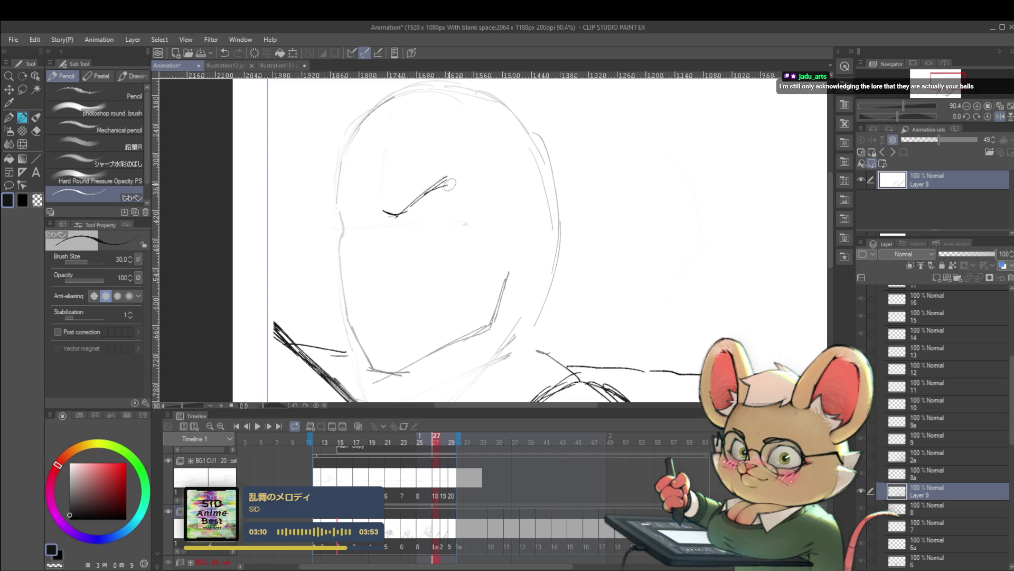
drag(435, 186, 459, 181)
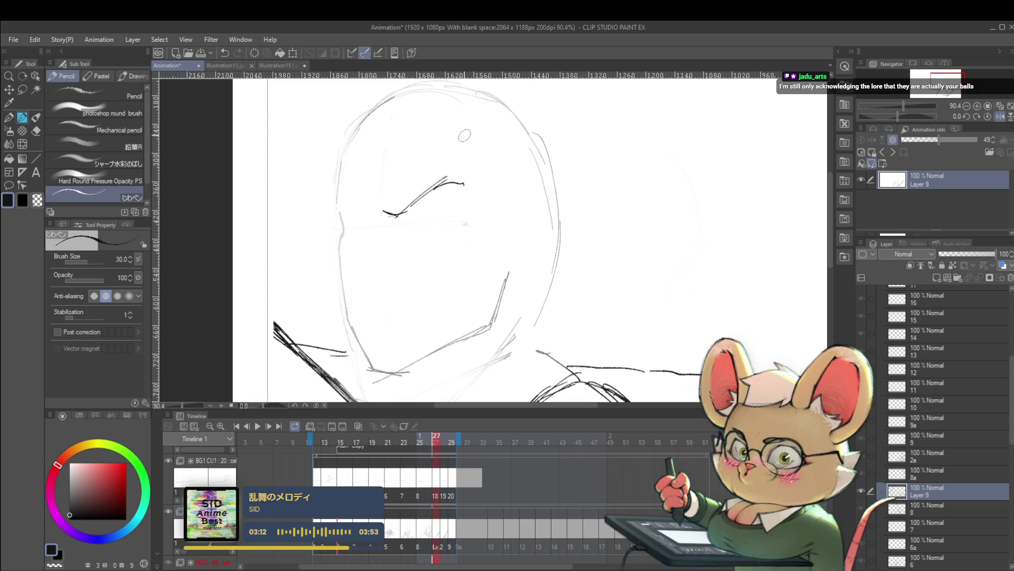
At brush size 20, replace the curl with a downward hook, add a short stroke leftward, and enable onion skin.
key(bracketleft)
key(bracketleft)
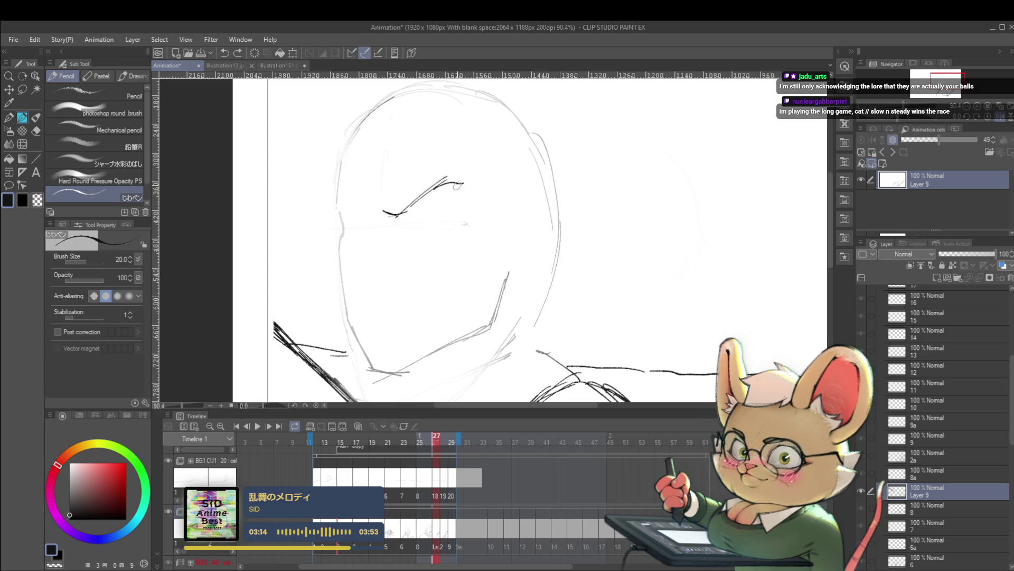
key(ctrl+z)
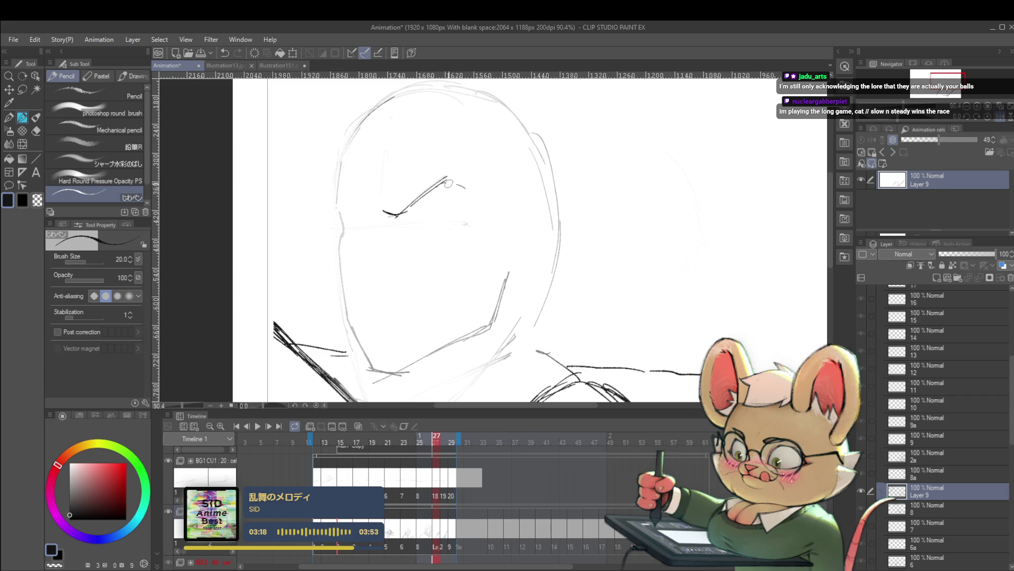
mouse_move(450, 172)
mouse_down()
mouse_move(466, 189)
mouse_move(452, 171)
mouse_up()
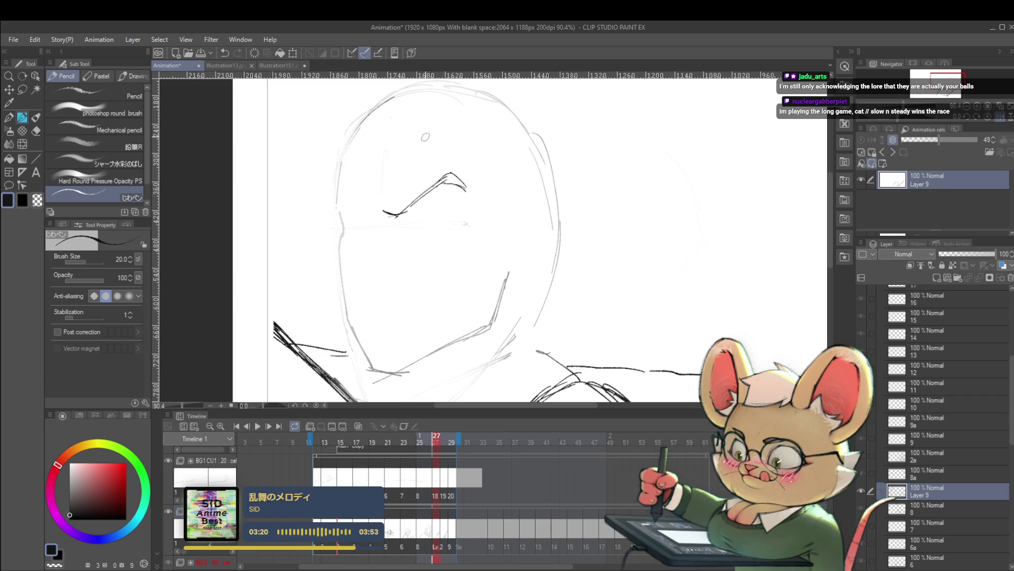
drag(368, 215, 352, 201)
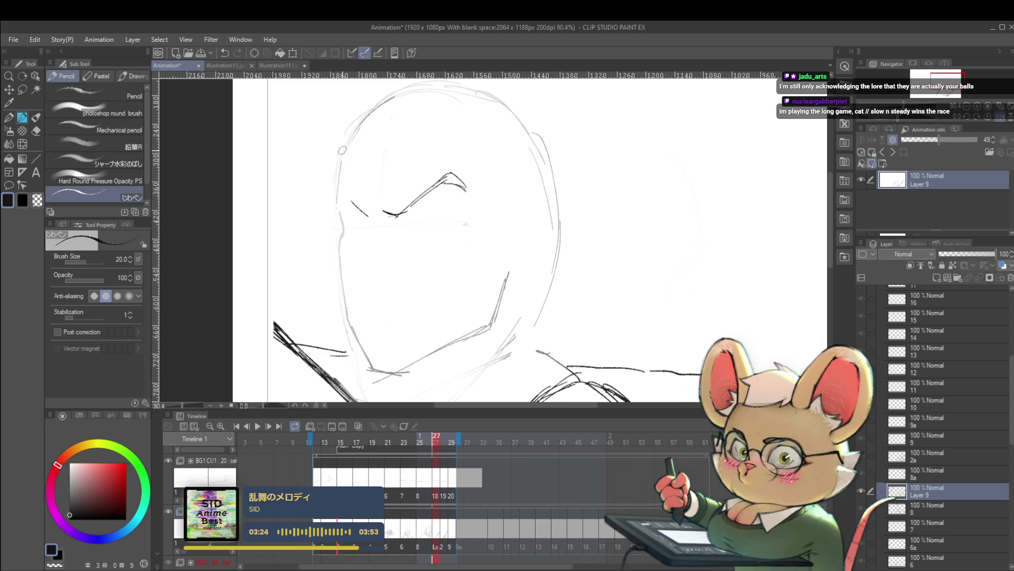
click(359, 426)
Draw the shouting man's eye, brow and pupil over the green and blue onion skins.
scroll(595, 227, down, 2)
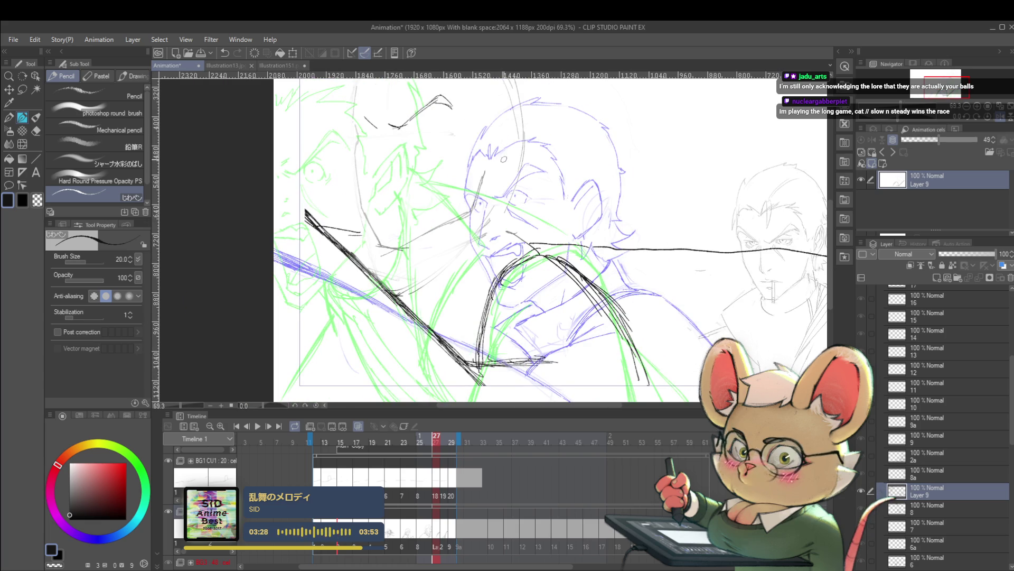
scroll(515, 192, up, 1)
drag(505, 193, 534, 167)
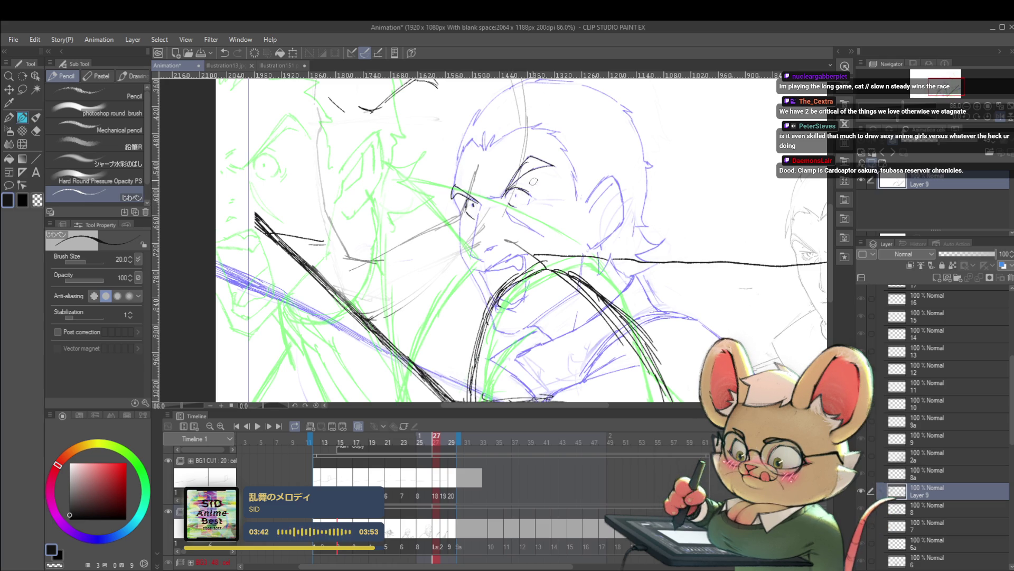
drag(513, 193, 517, 197)
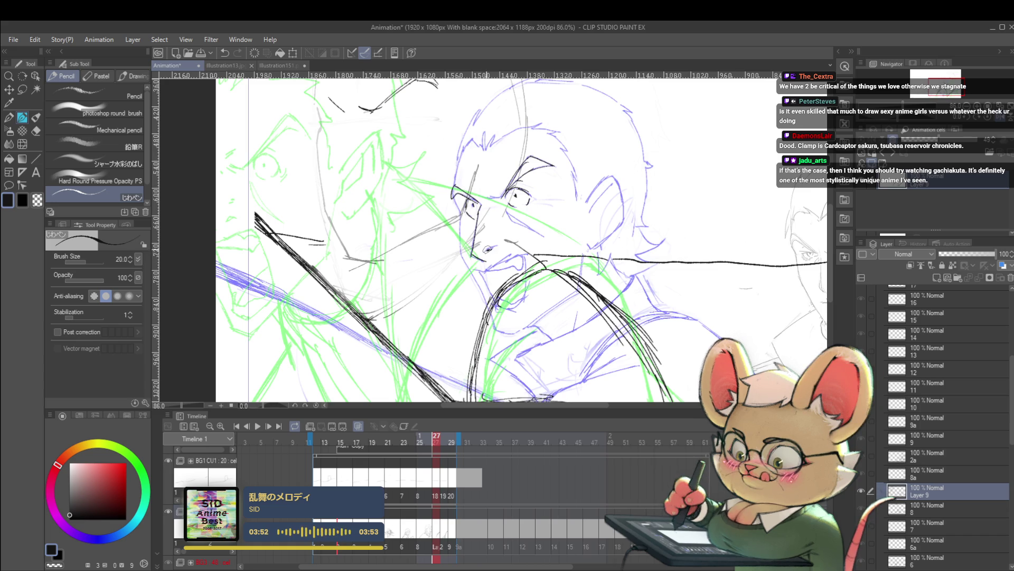
scroll(497, 244, down, 3)
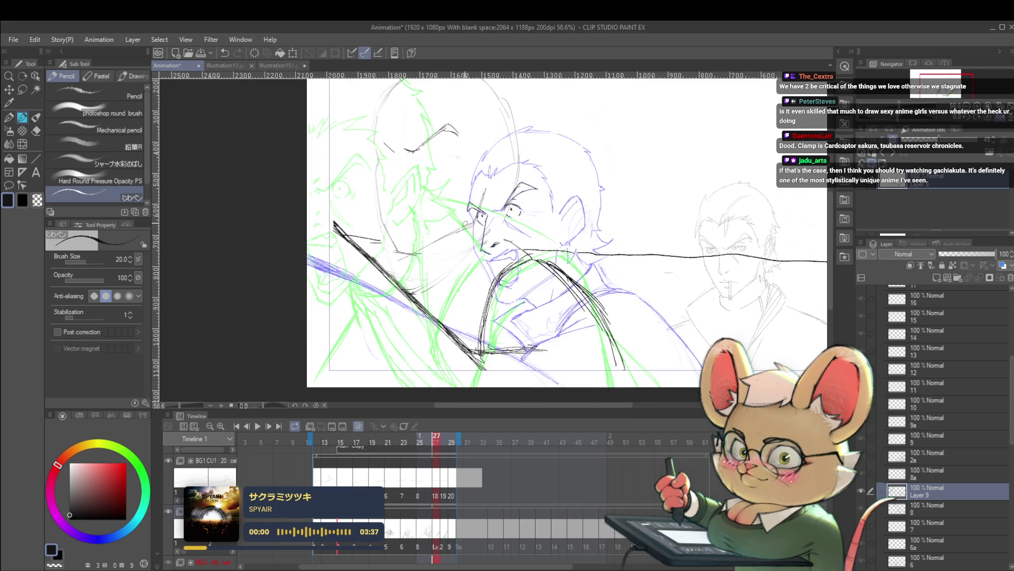
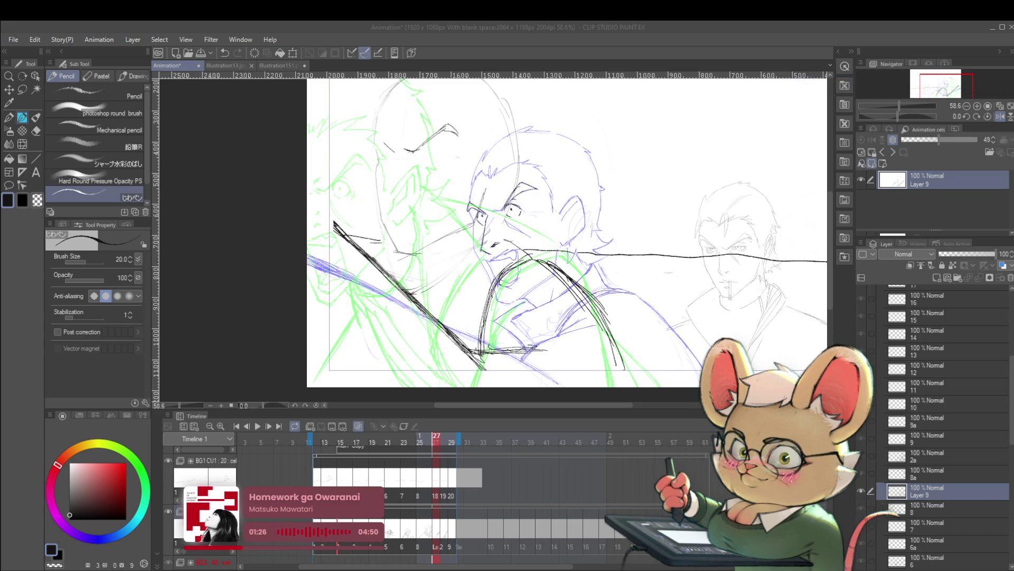
Focus the Clip Studio canvas to start adding line details on Layer 9.
click(698, 266)
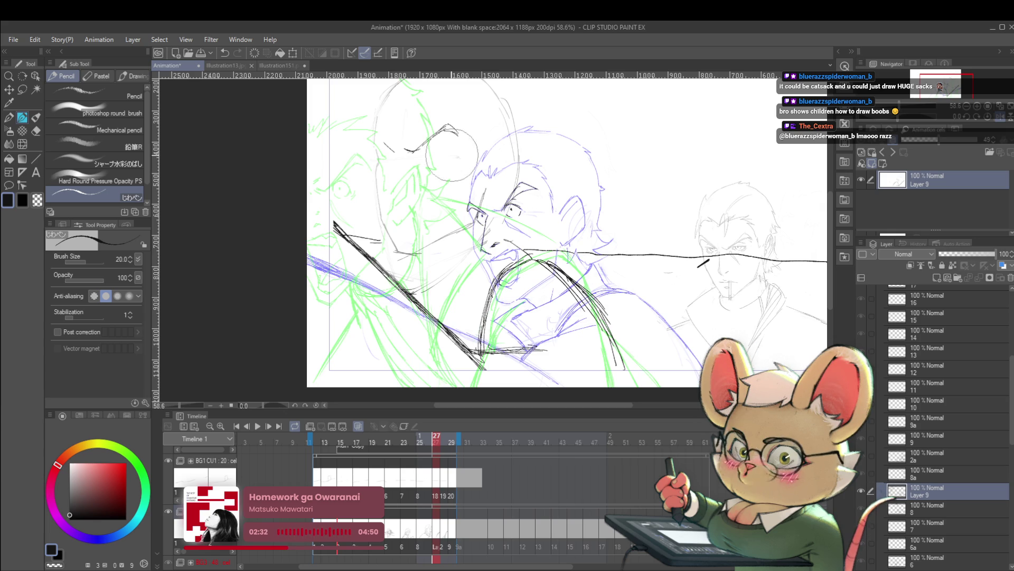
Zoom in, check the drawing mirrored and back, and pan toward the clashing faces.
scroll(566, 238, up, 3)
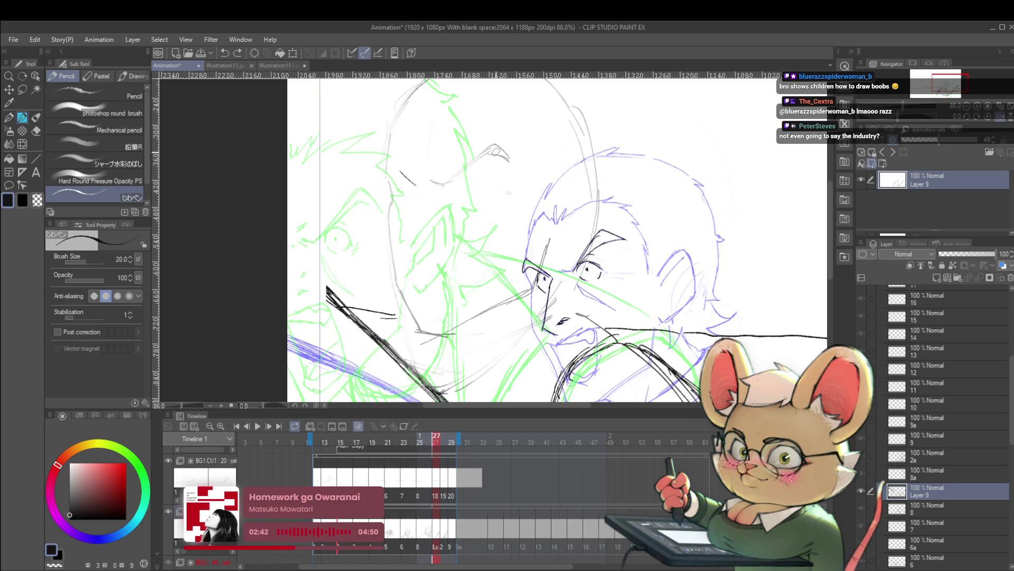
click(999, 119)
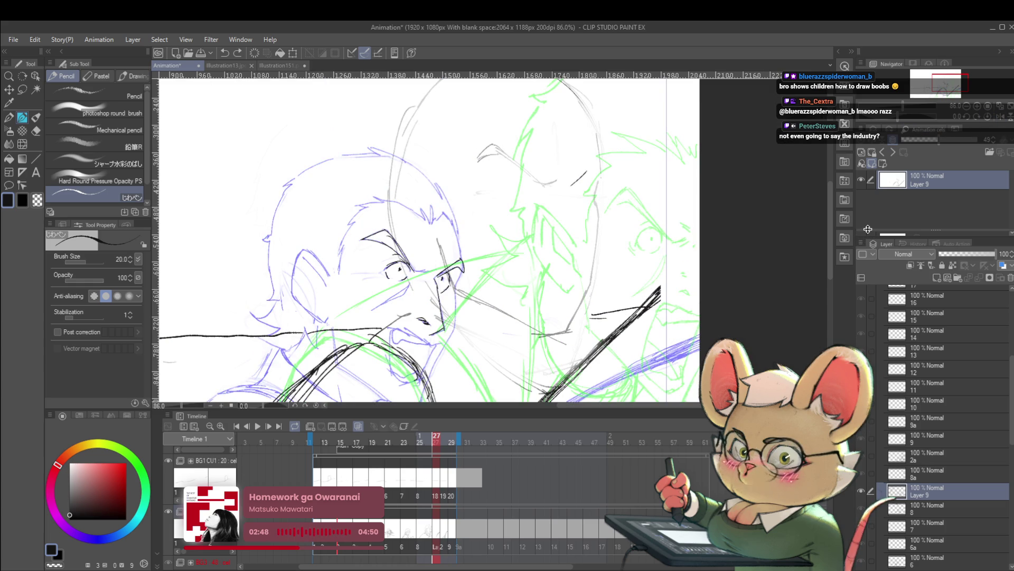
click(992, 119)
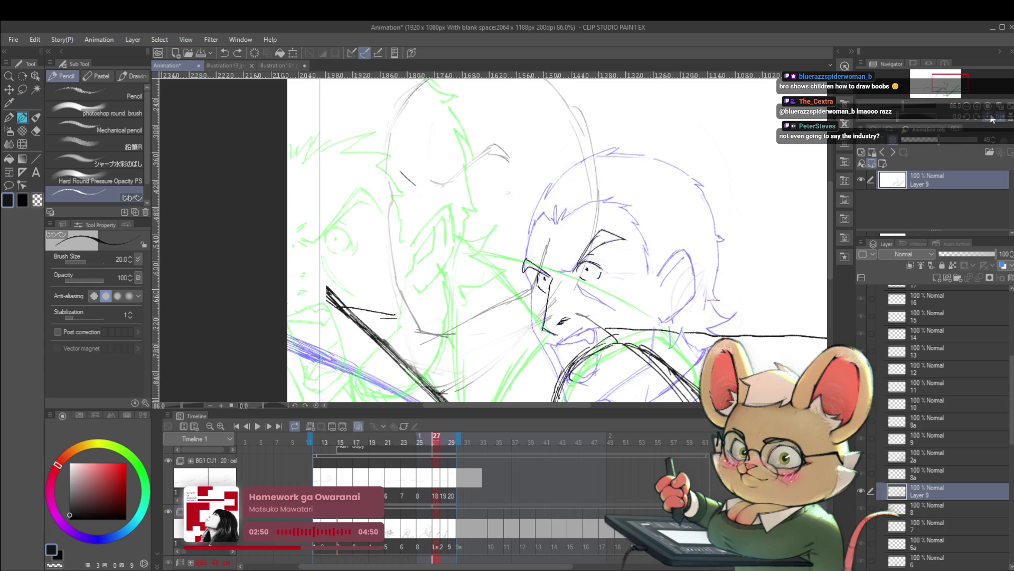
drag(629, 230, 706, 267)
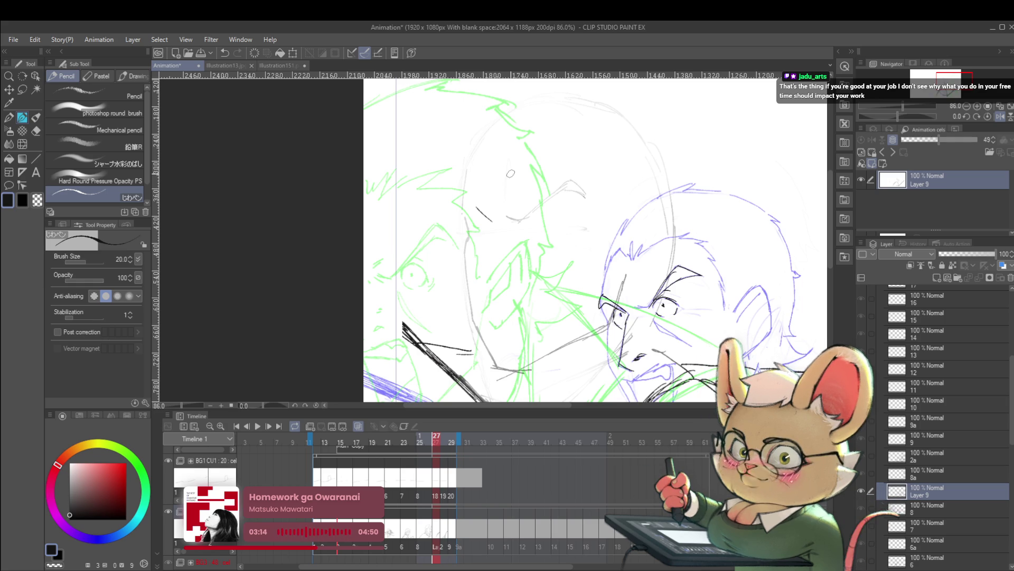
Re-check proportions mirrored, zoom to 116%, and draw a short stroke by the left character's eye.
click(1000, 116)
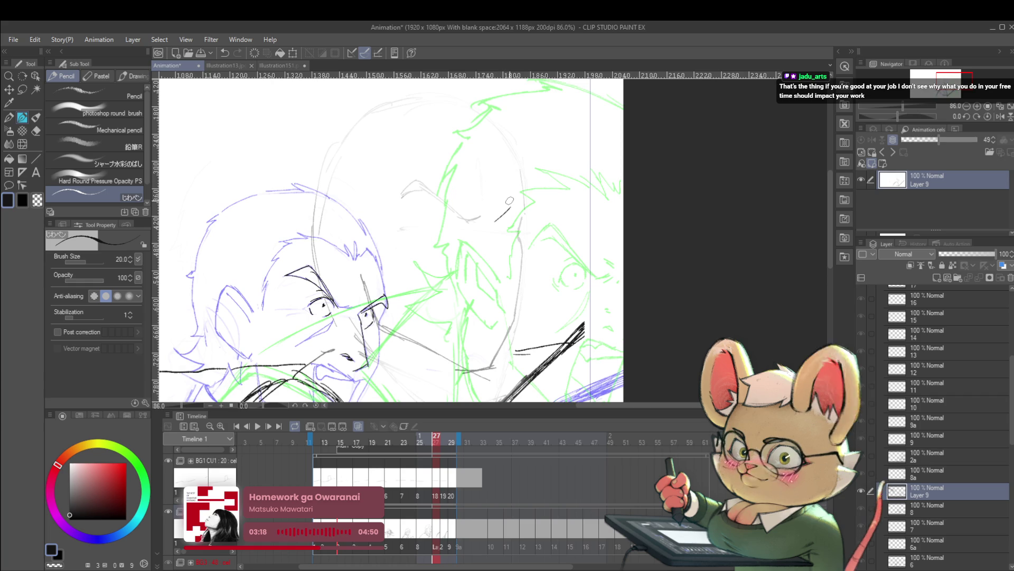
click(991, 117)
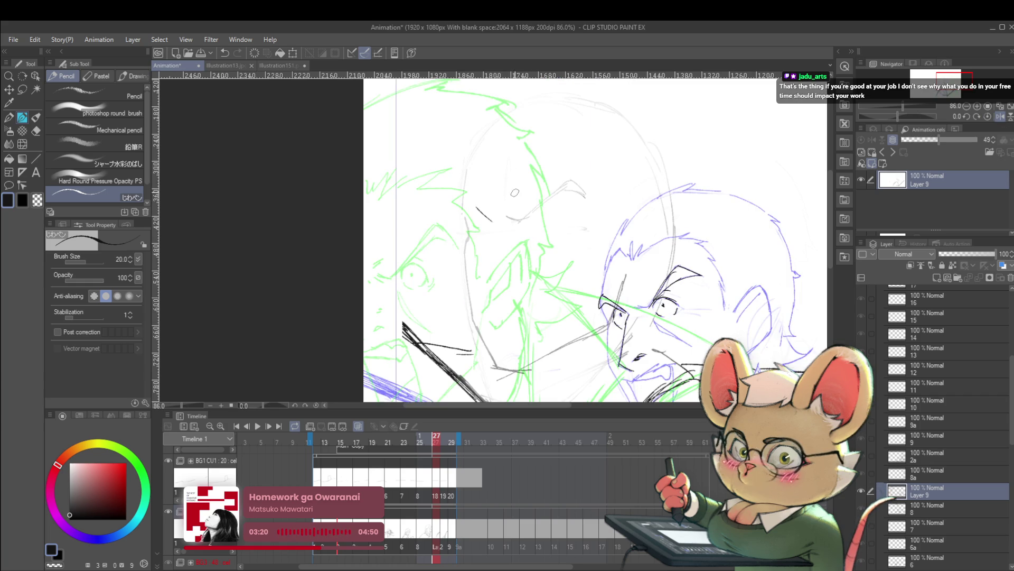
scroll(520, 215, up, 2)
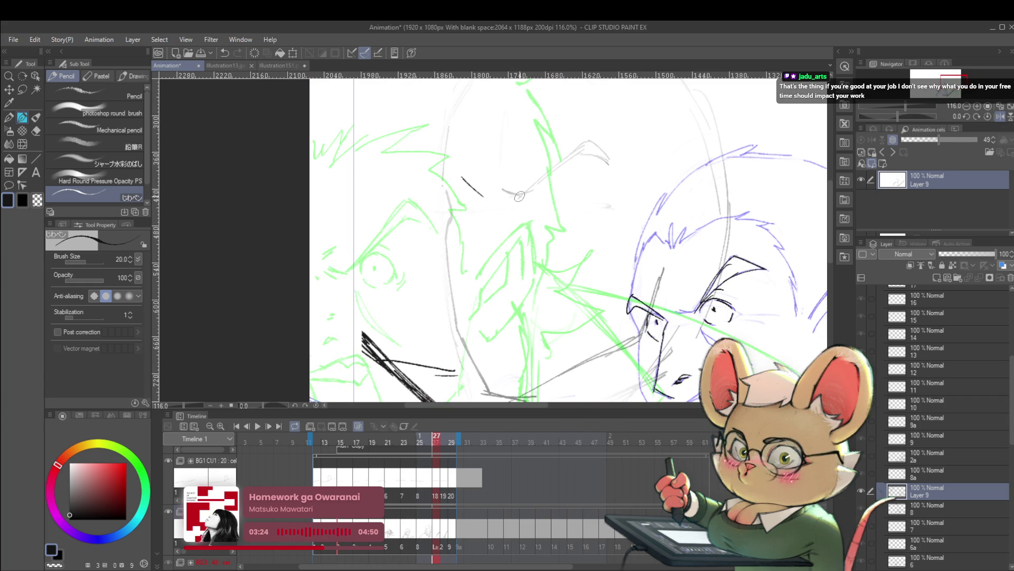
drag(495, 183, 499, 191)
At brush size 15, ink a short curve and two upward-sweeping black brow lines.
key(bracketleft)
key(bracketleft)
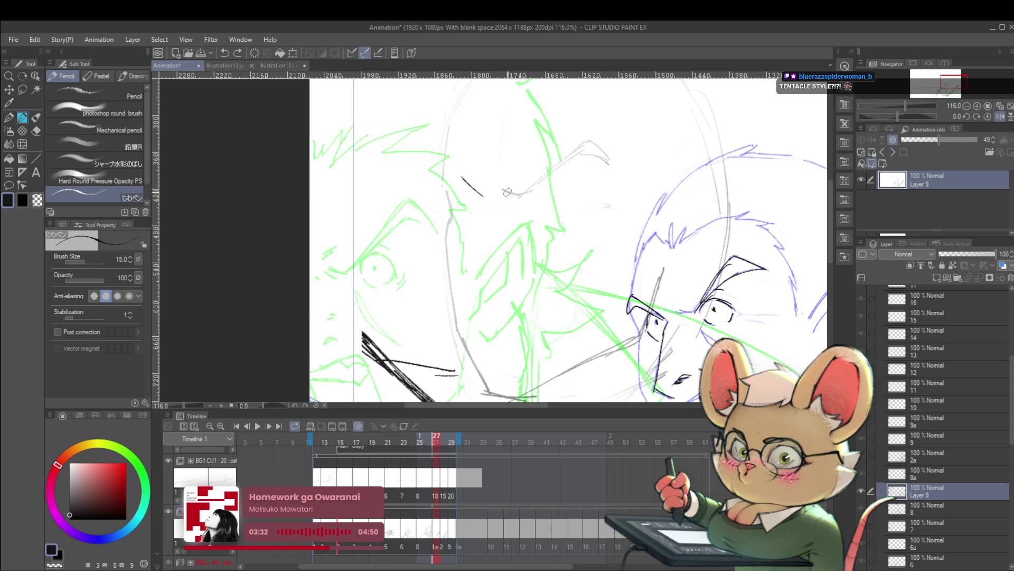
drag(502, 186, 516, 196)
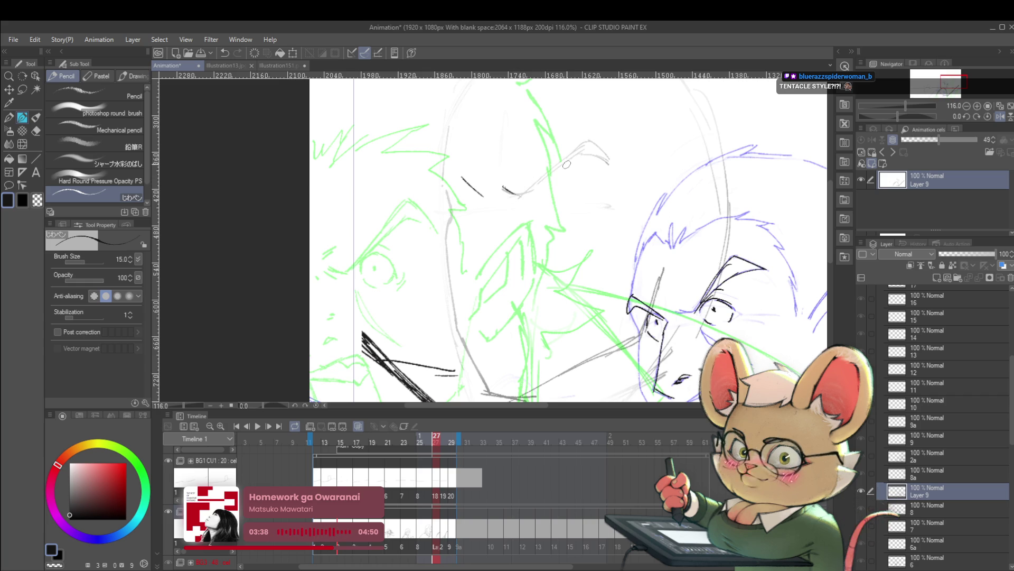
drag(516, 195, 569, 149)
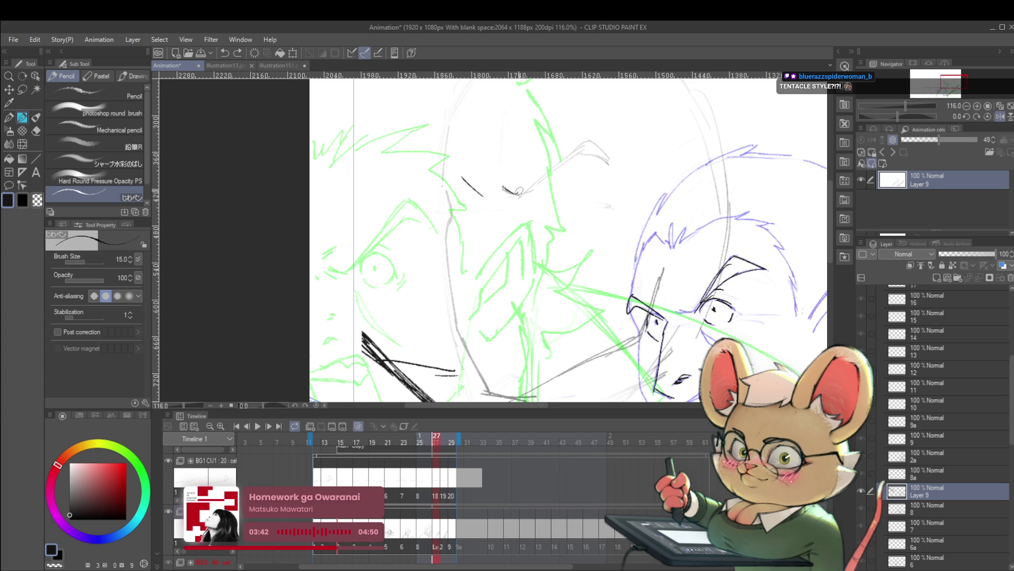
mouse_move(519, 195)
mouse_down()
mouse_move(578, 156)
mouse_move(610, 161)
mouse_up()
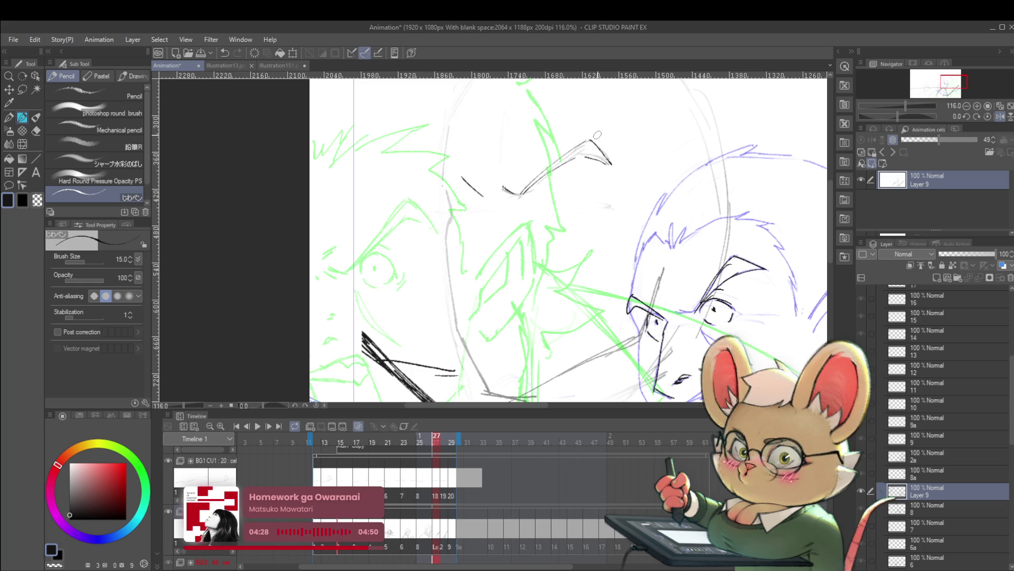
Check the right character's face in a mirrored view, nudge the canvas, then flip it back.
click(999, 117)
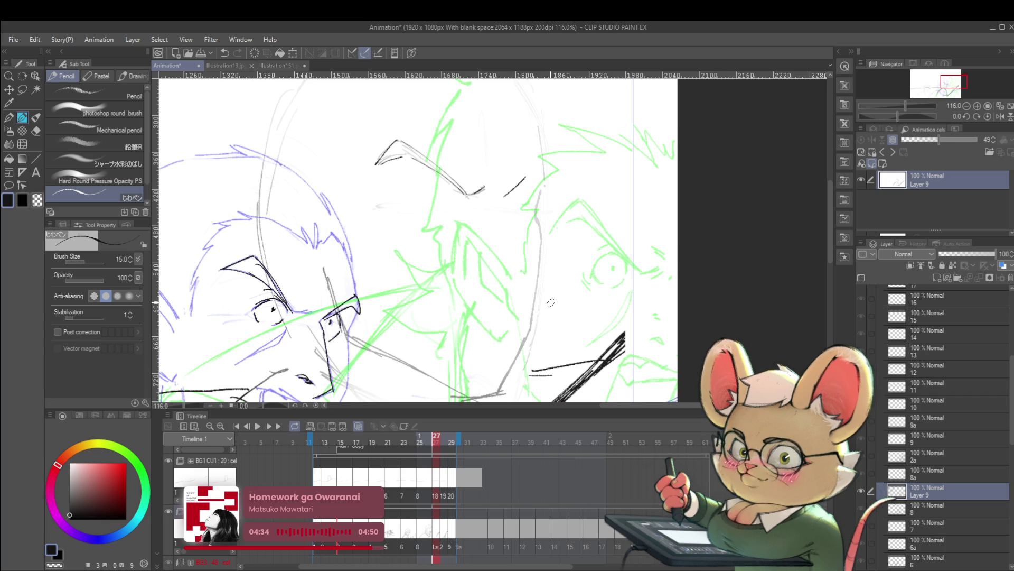
click(999, 117)
drag(712, 165, 705, 162)
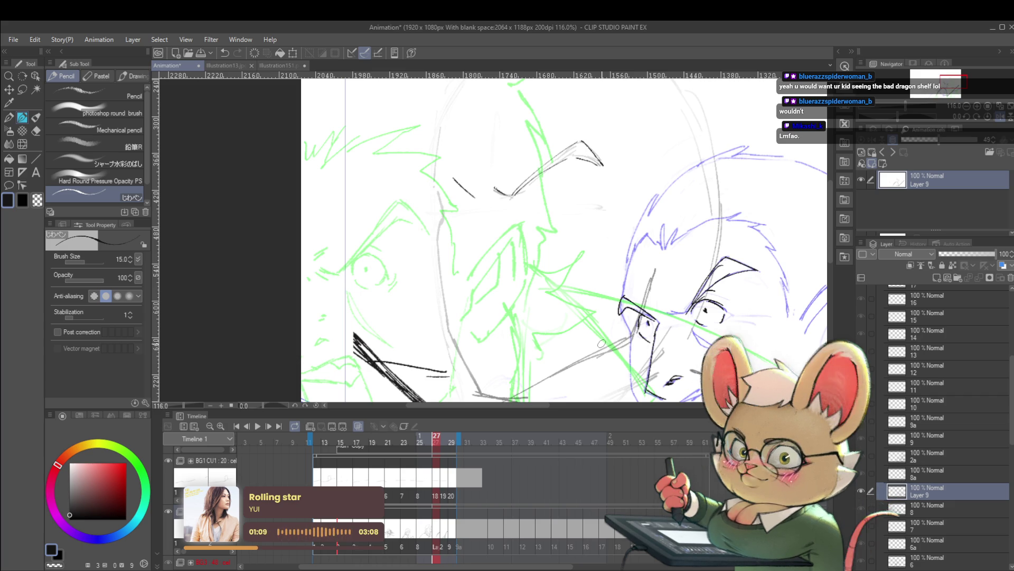
click(998, 119)
Restore the unmirrored view and zoom out with Ctrl+0 to see the whole frame.
click(999, 118)
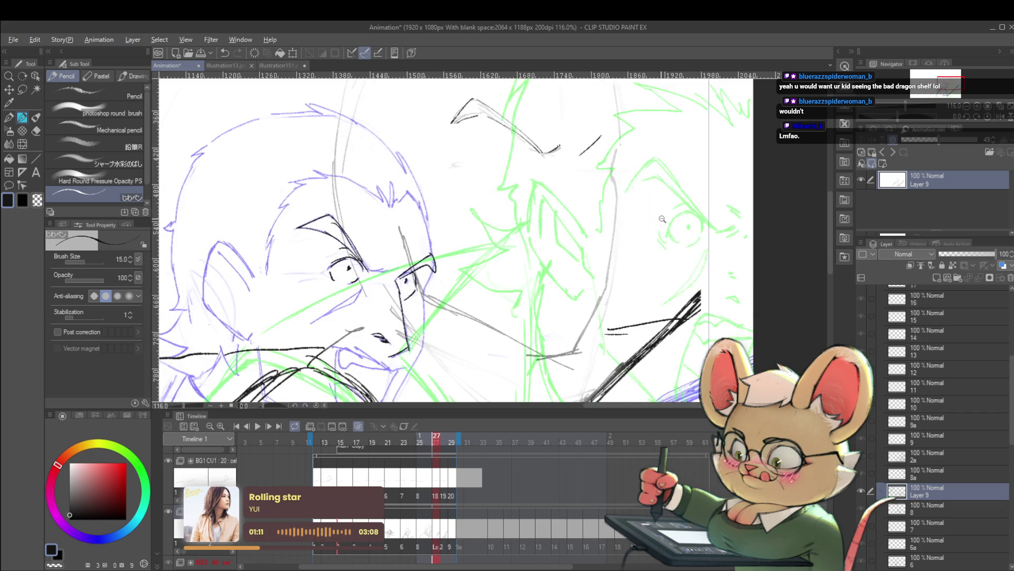
key(ctrl+0)
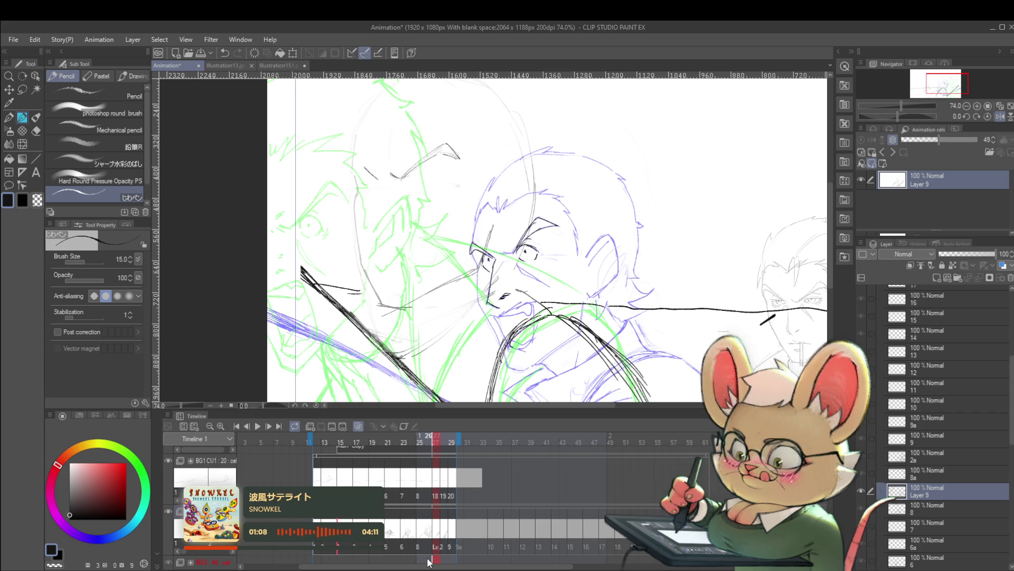
Check the face mirrored, then zoom in and frame the two clashing faces.
click(1000, 117)
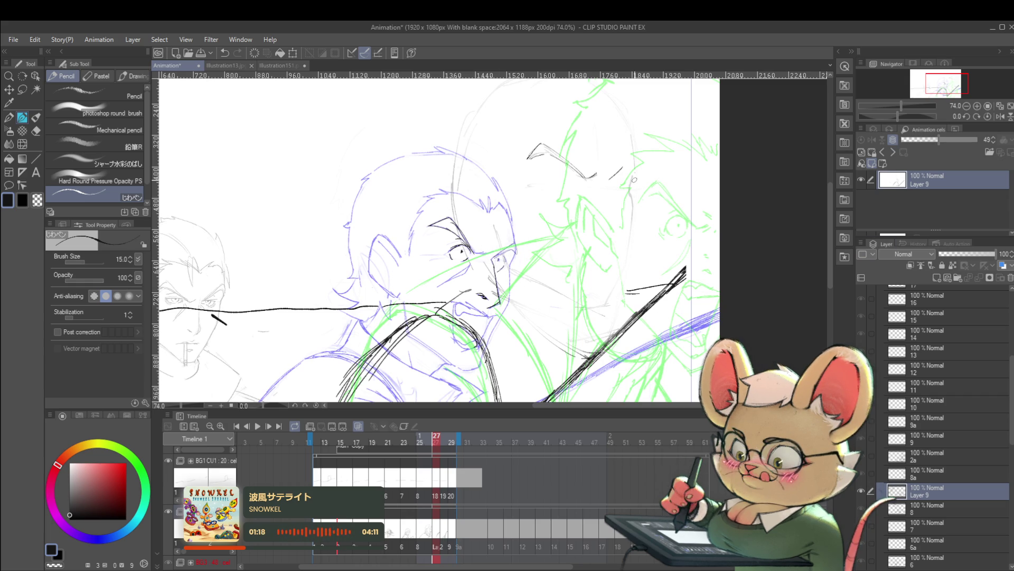
click(999, 115)
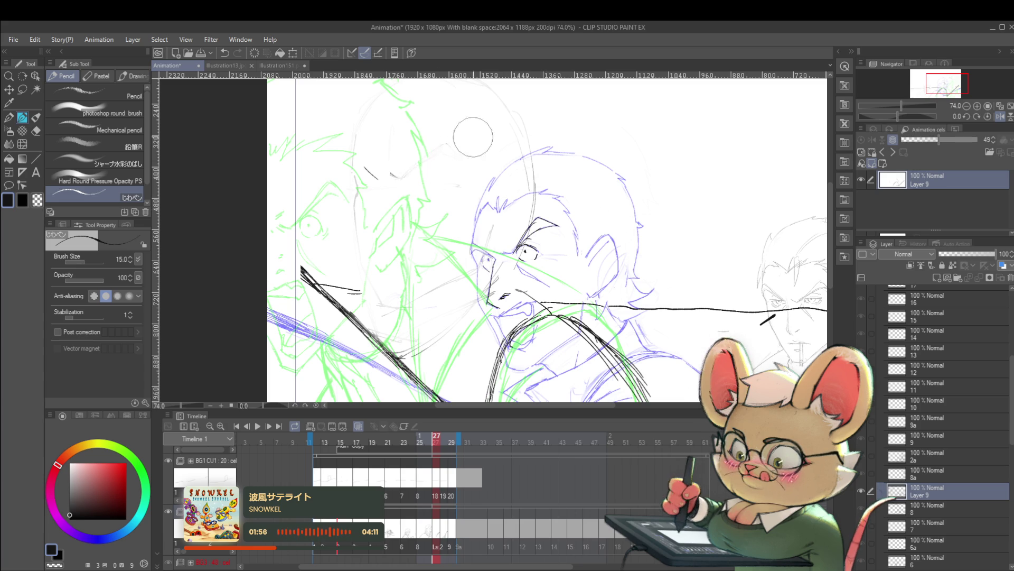
scroll(523, 253, up, 2)
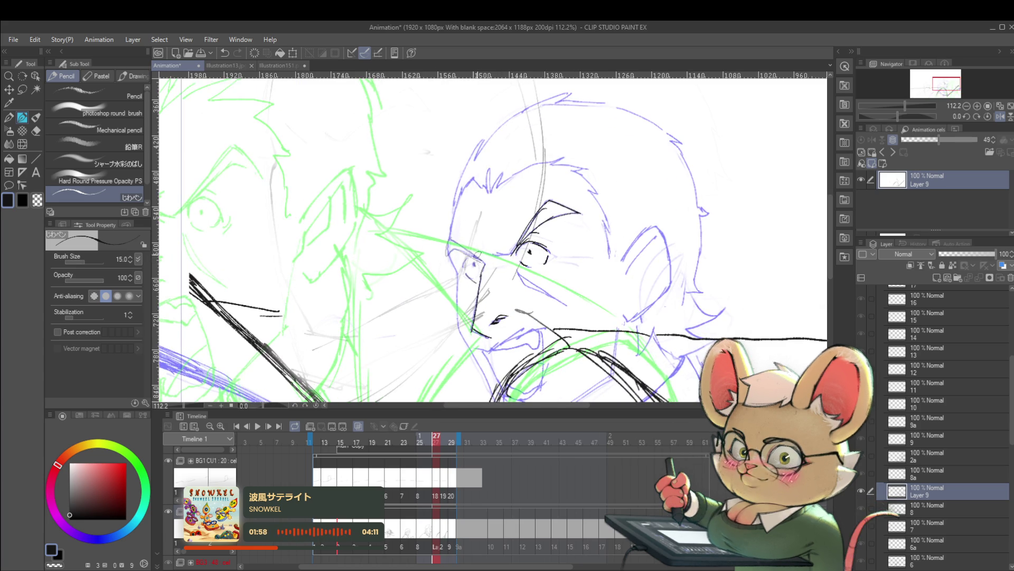
drag(474, 257, 457, 235)
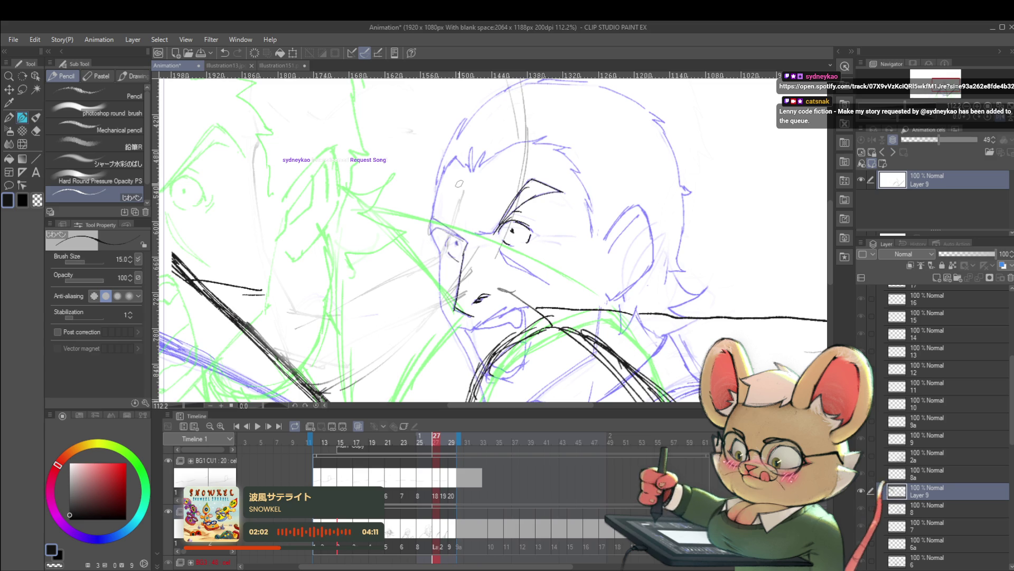
Toggle the mirror with H while zooming, then ink a short stroke beside the character's eye.
key(h)
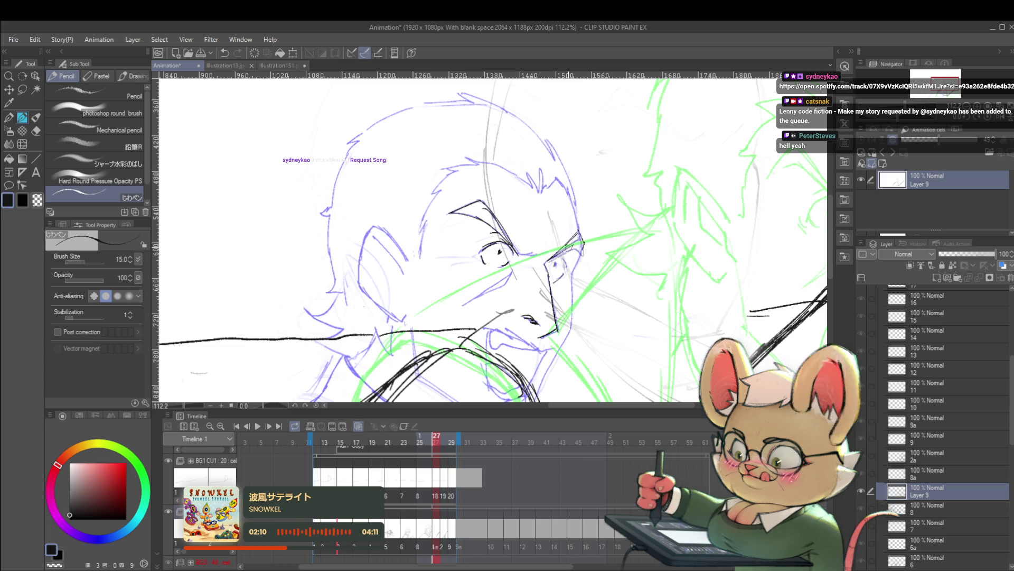
scroll(584, 245, down, 4)
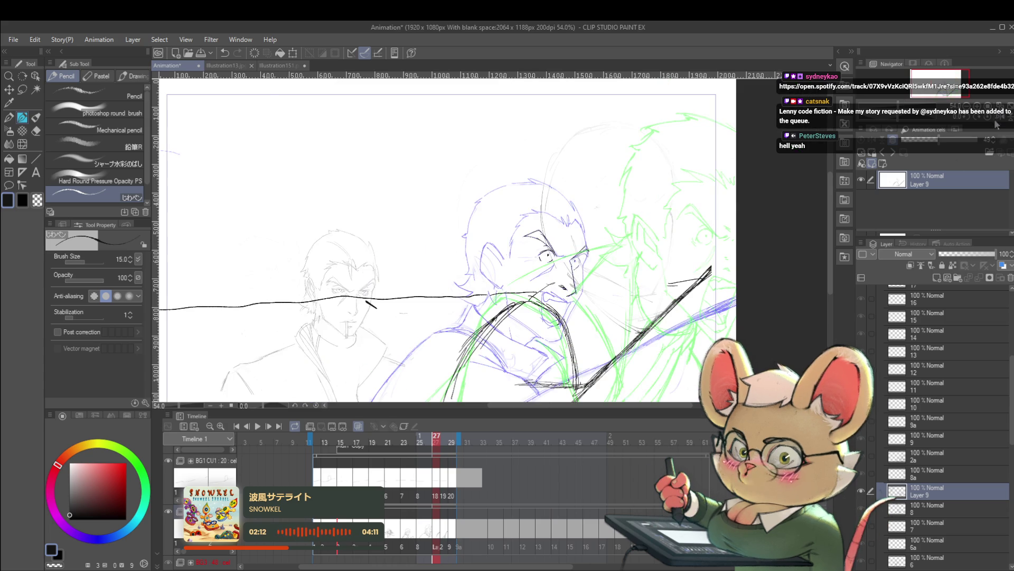
key(h)
scroll(456, 261, up, 2)
scroll(456, 261, up, 4)
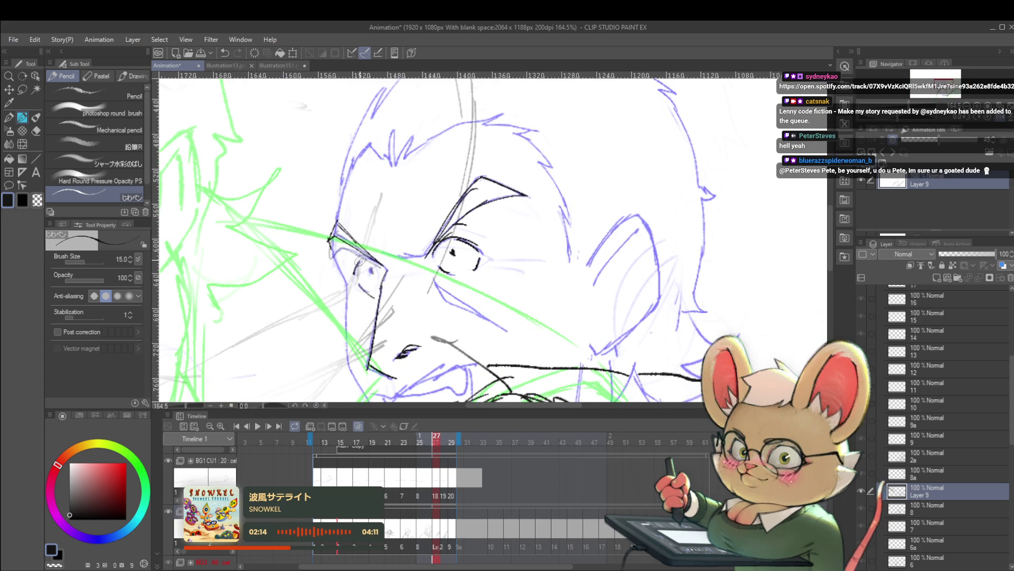
drag(367, 259, 376, 267)
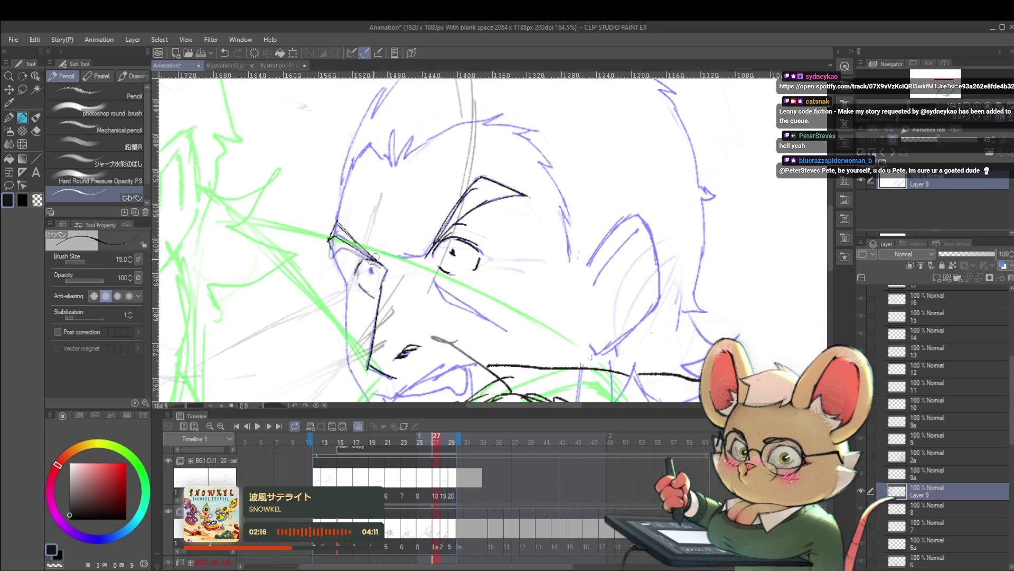
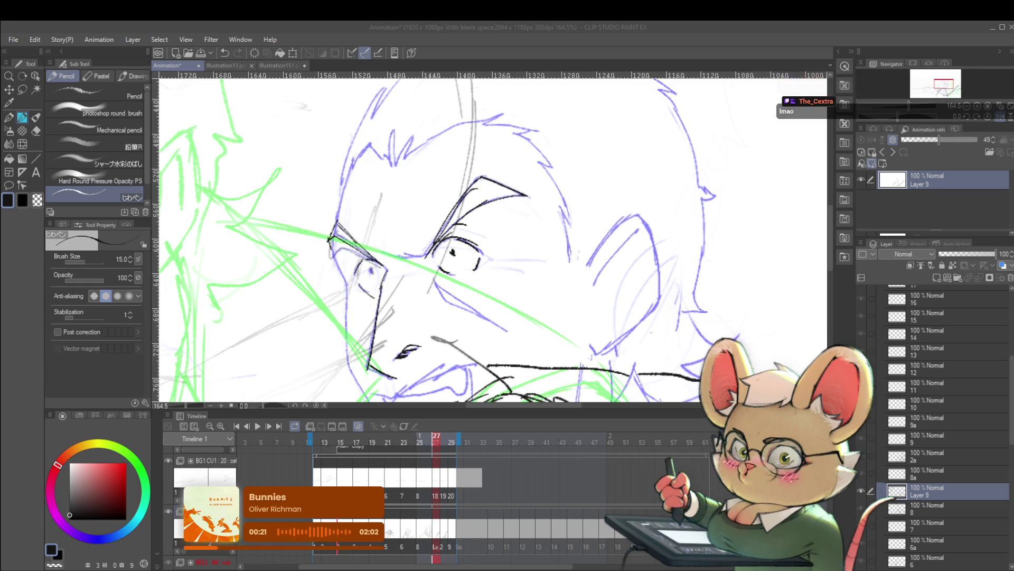
Zoom in to about 204% so the man's eye and nose fill the view.
scroll(630, 284, down, 2)
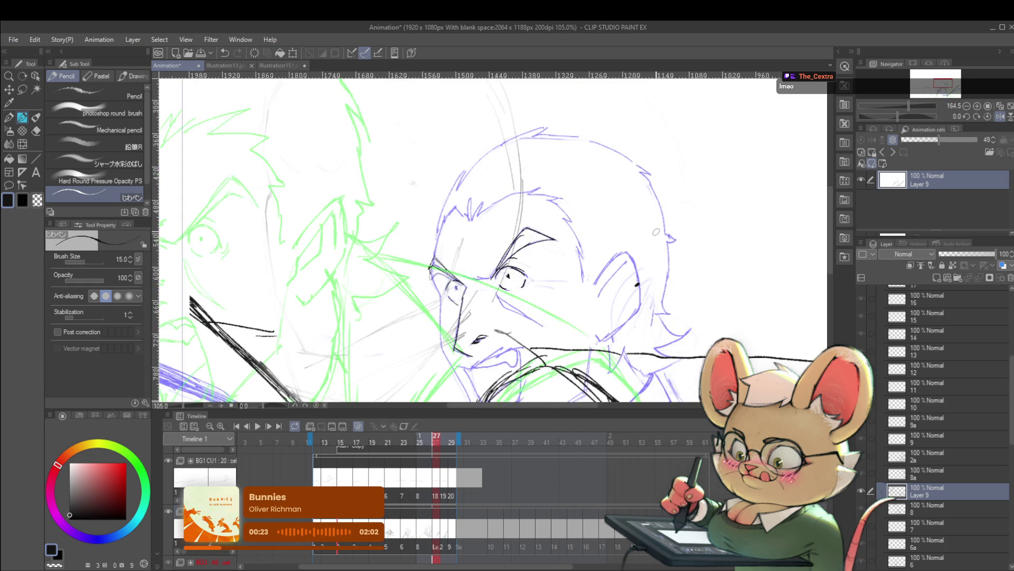
drag(648, 231, 664, 163)
scroll(664, 163, down, 3)
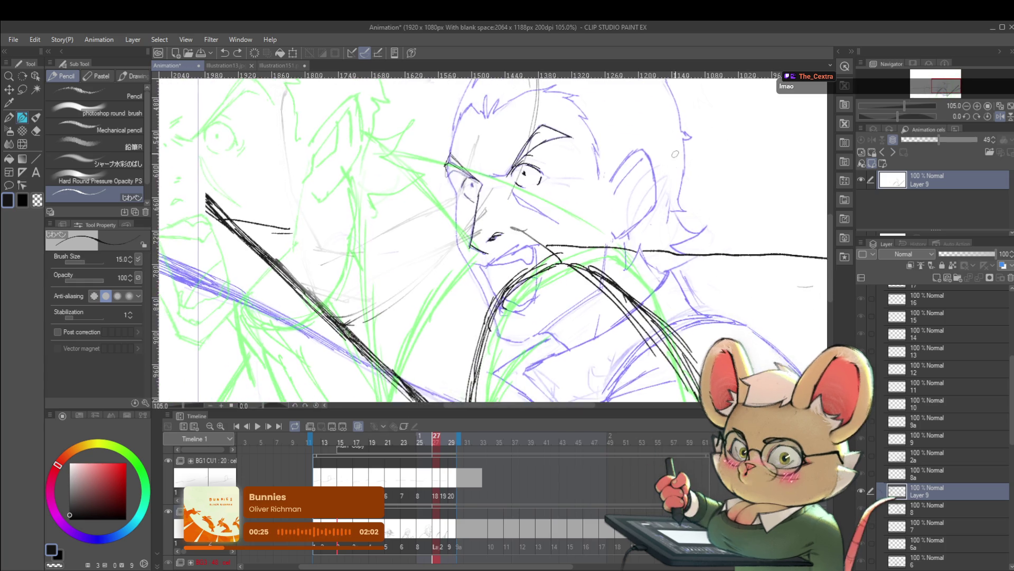
scroll(559, 183, up, 5)
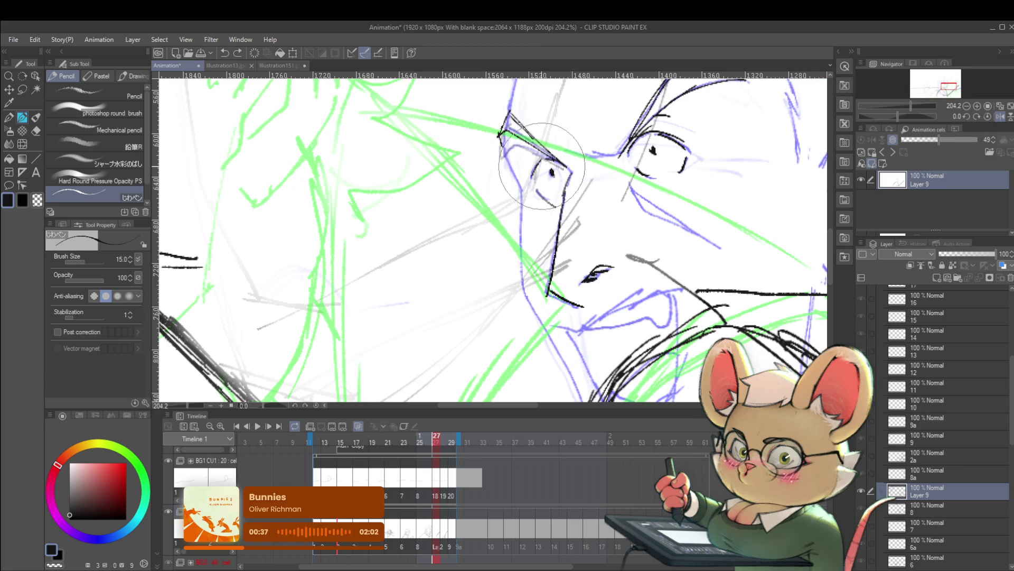
Ink the nearer eye's outline and lower eyelid in black with the Pencil.
drag(539, 206, 552, 214)
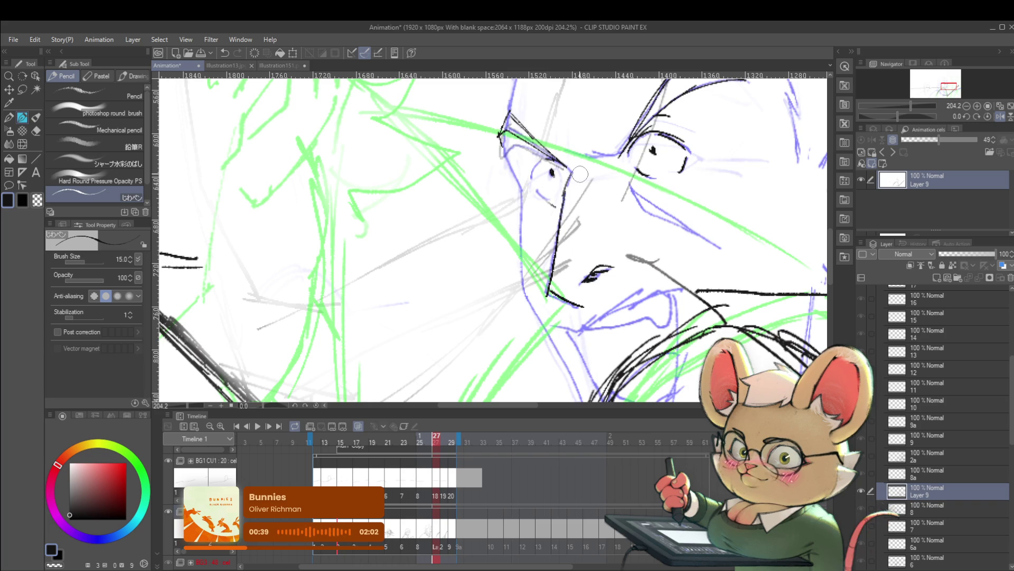
scroll(580, 174, up, 2)
mouse_move(512, 227)
mouse_down()
mouse_move(508, 245)
mouse_move(531, 262)
mouse_up()
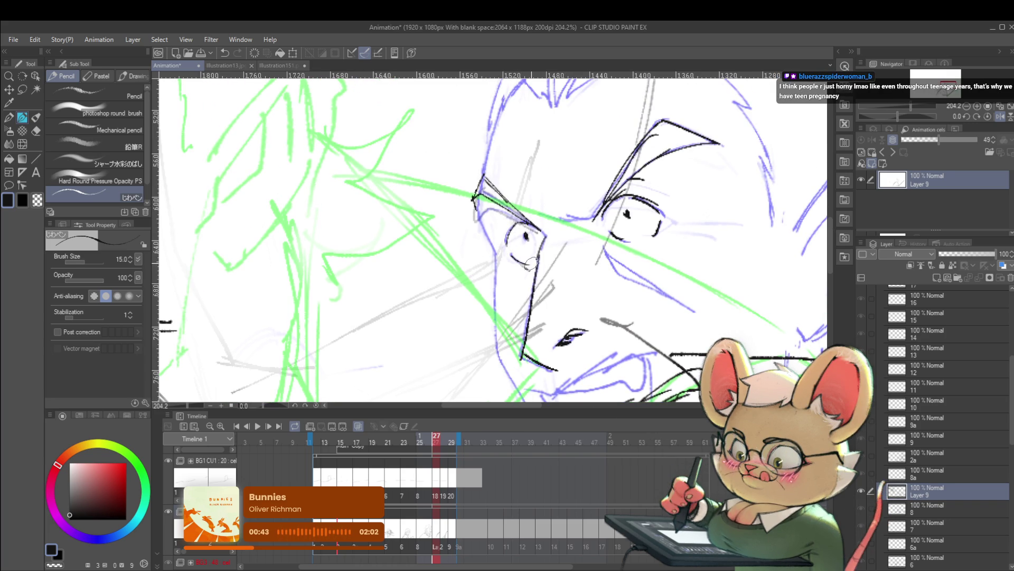
scroll(537, 262, down, 5)
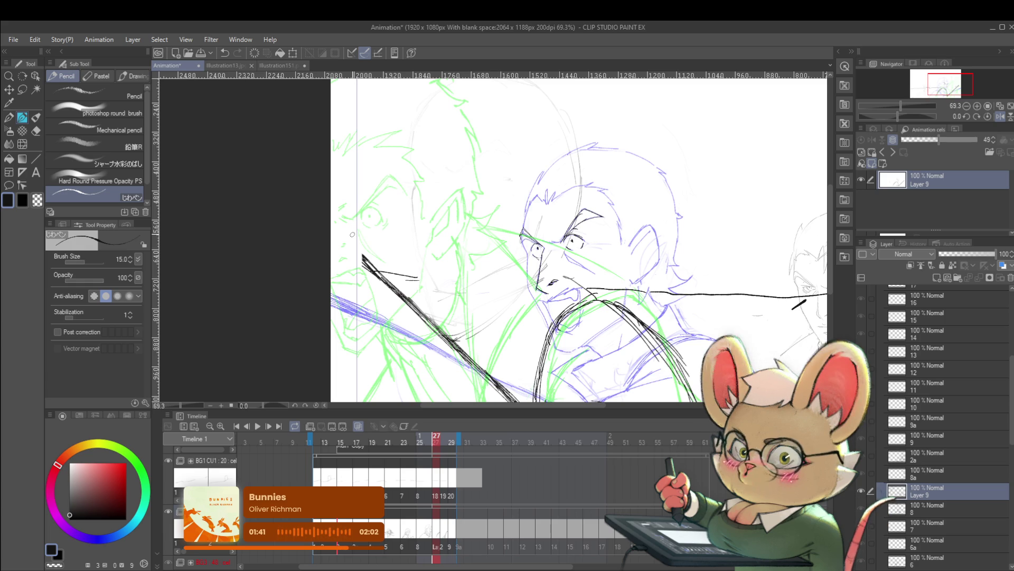
Mirror the view and extend the diagonal black stroke to the canvas edge.
click(1000, 116)
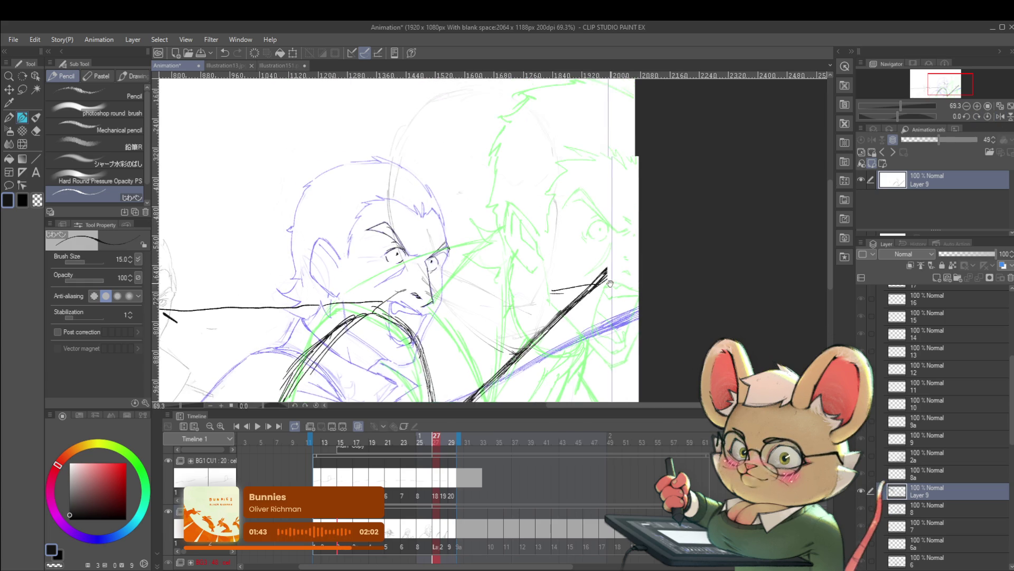
drag(584, 289, 624, 250)
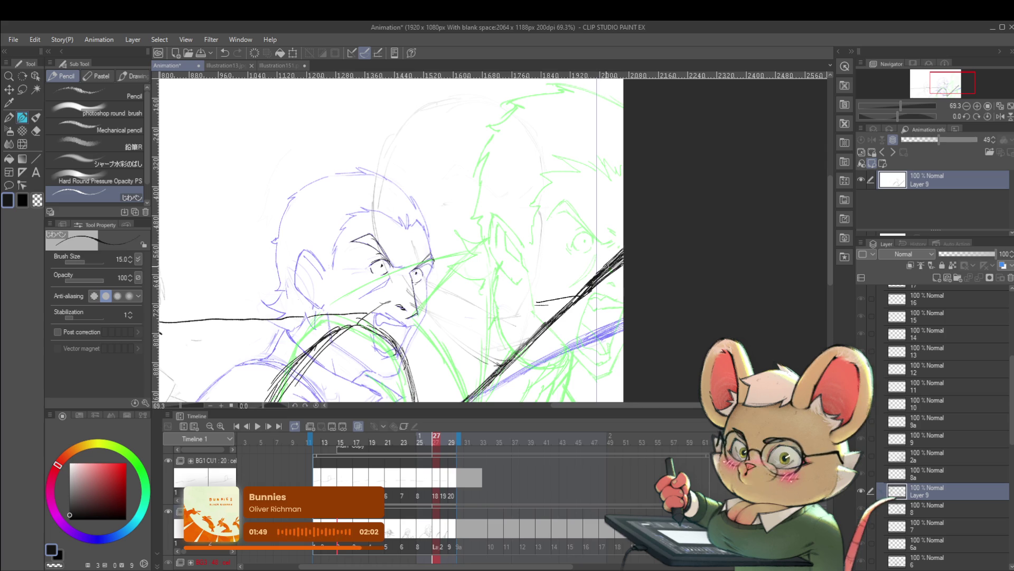
scroll(660, 230, down, 2)
Check the whole frame, then unmirror the view and recentre on the face.
mouse_move(652, 295)
mouse_down()
mouse_move(651, 319)
mouse_move(666, 312)
mouse_up()
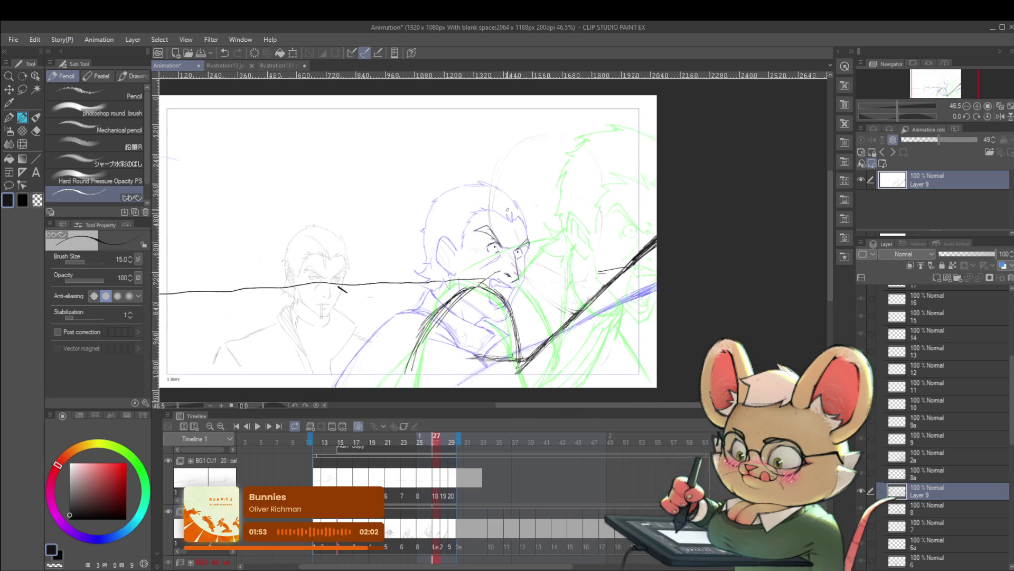
scroll(494, 258, up, 2)
click(999, 117)
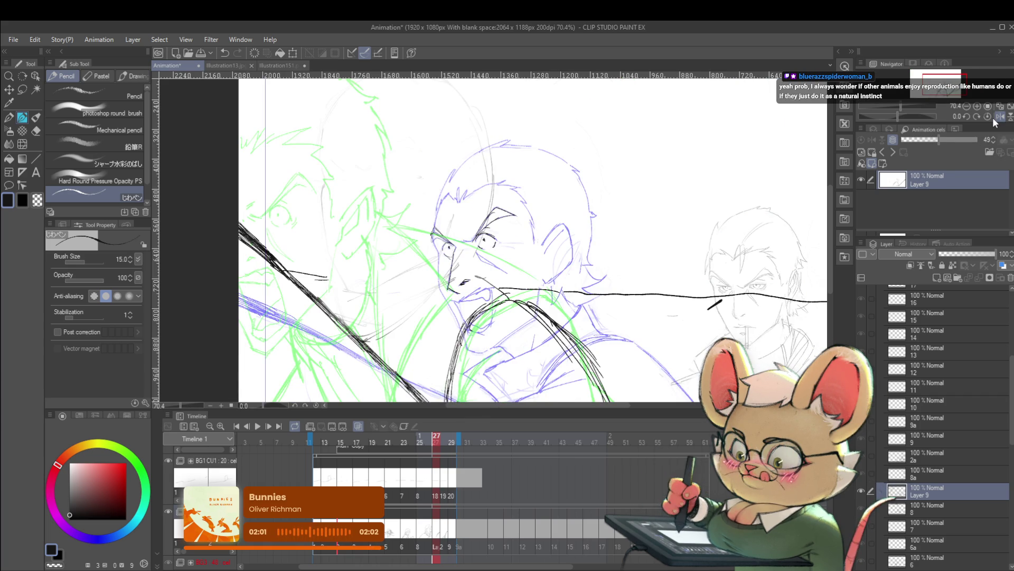
drag(550, 225, 537, 194)
Zoom to about 253% on the nose and shrink the pencil from 15 to 10.
scroll(472, 241, up, 3)
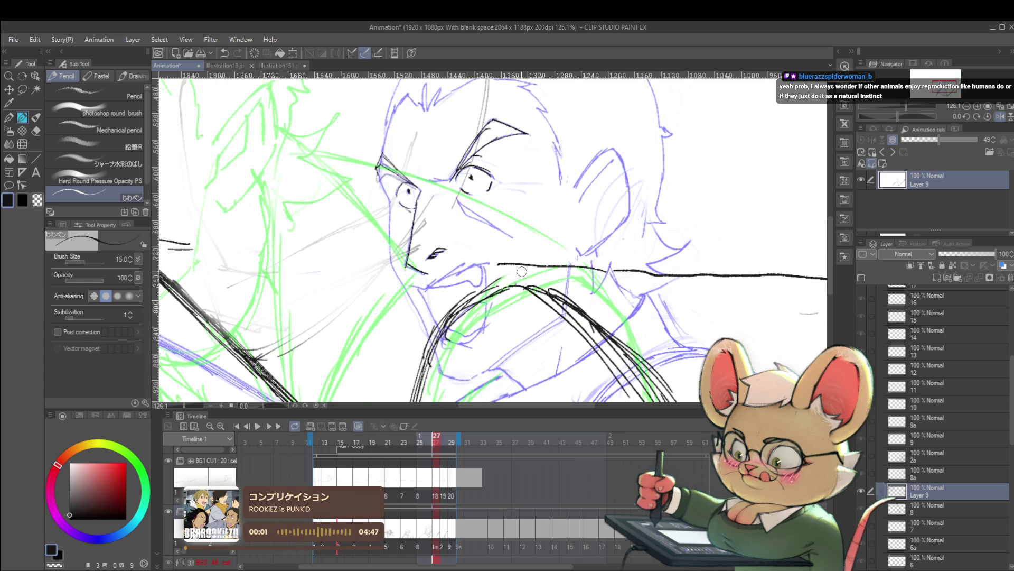
scroll(508, 266, down, 4)
scroll(578, 231, up, 4)
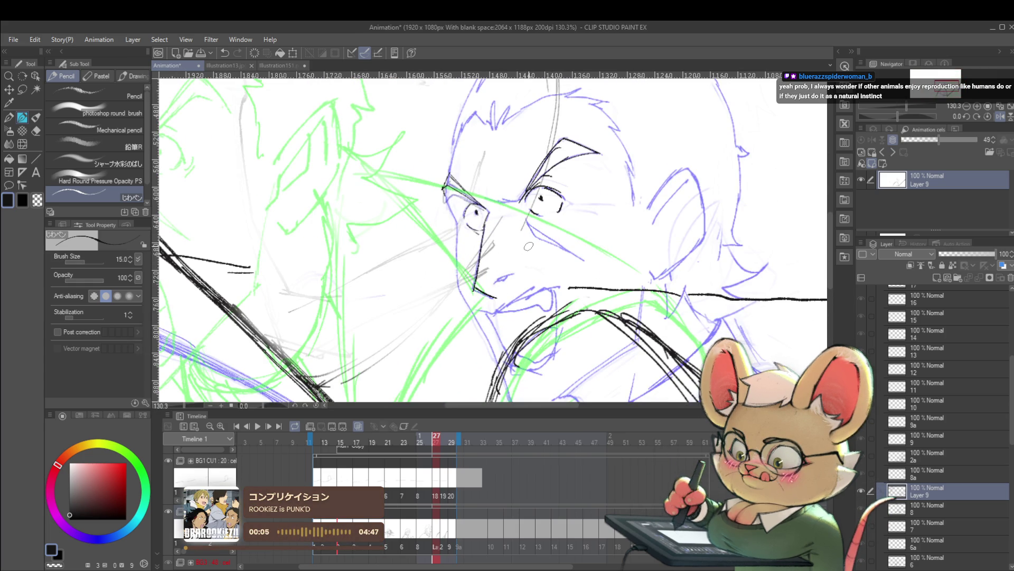
drag(528, 246, 586, 254)
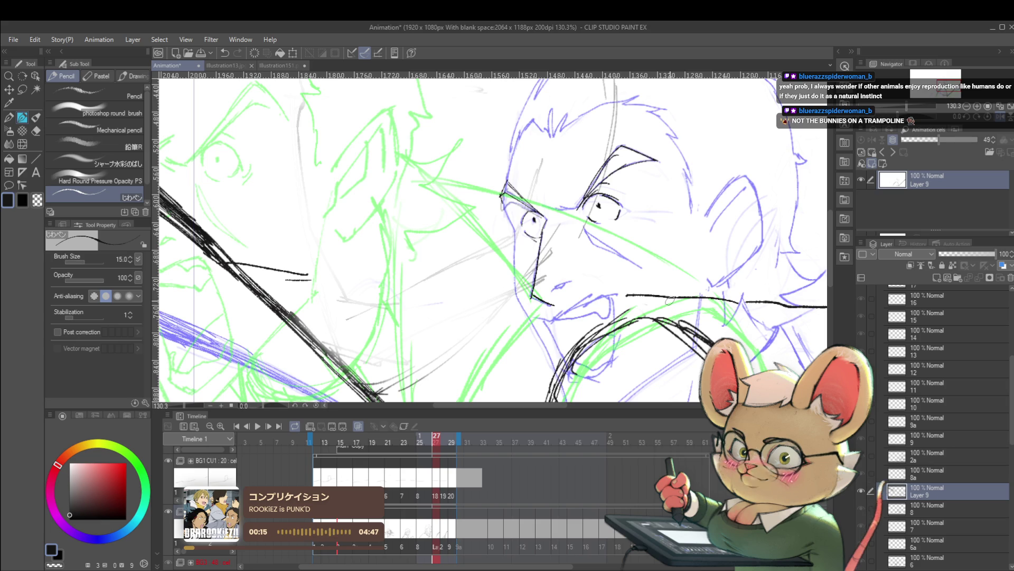
scroll(559, 286, up, 3)
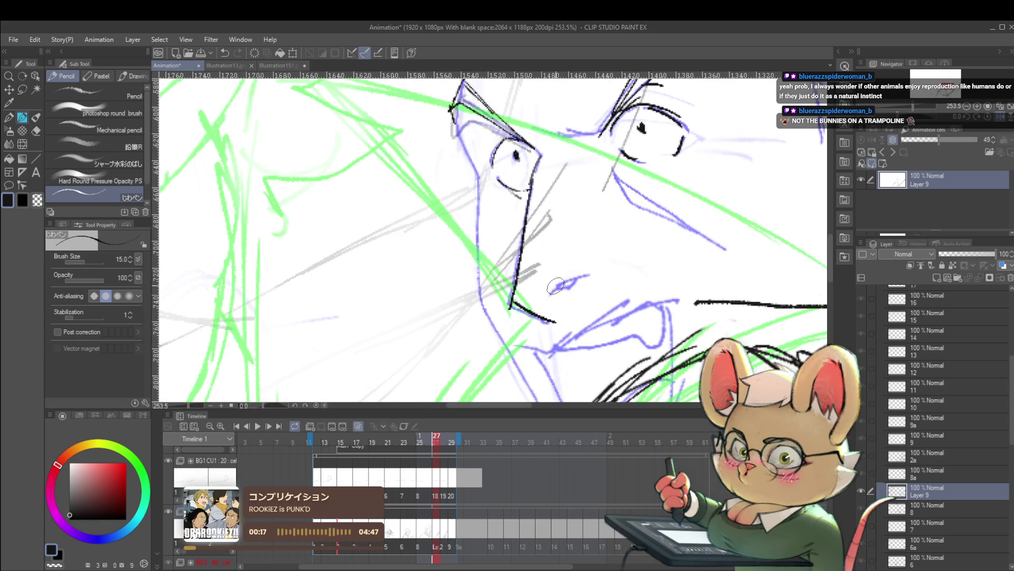
key(bracketleft)
key(bracketleft)
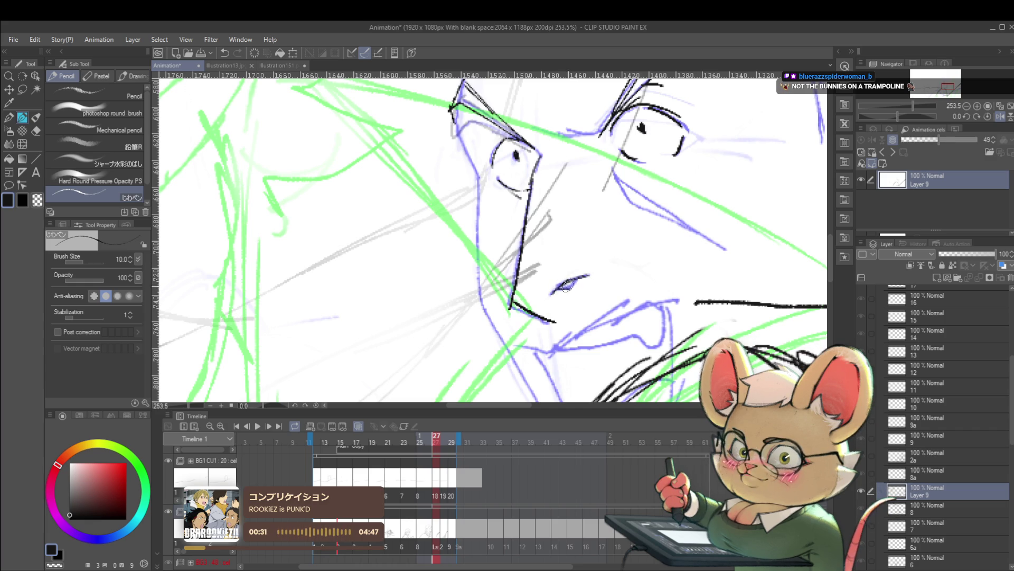
Zoom out to about 173% and flip the view back to unmirrored.
scroll(614, 283, down, 2)
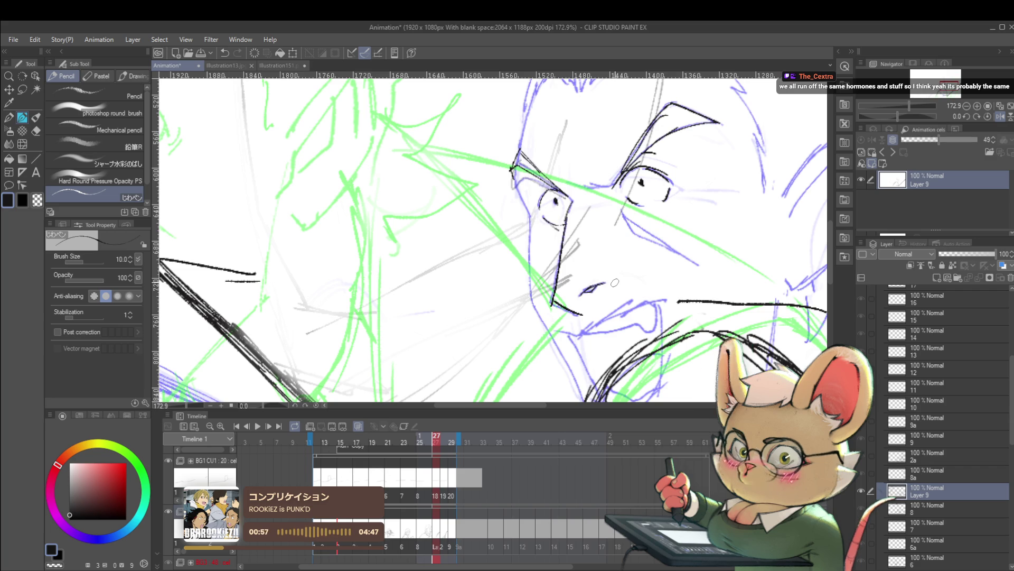
click(1001, 118)
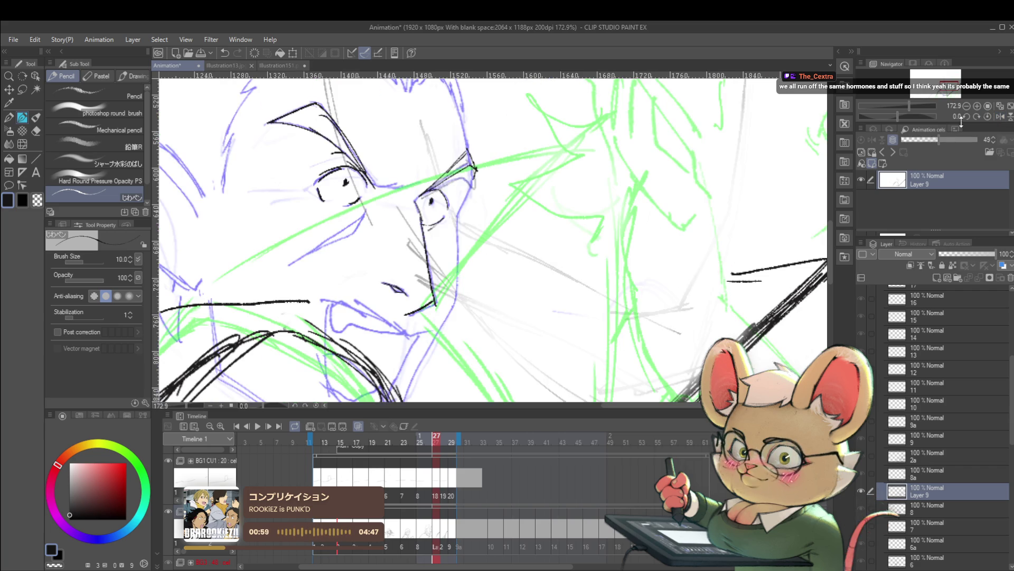
Zoom out to about 110% to see the whole head, then mirror the view.
scroll(700, 211, down, 3)
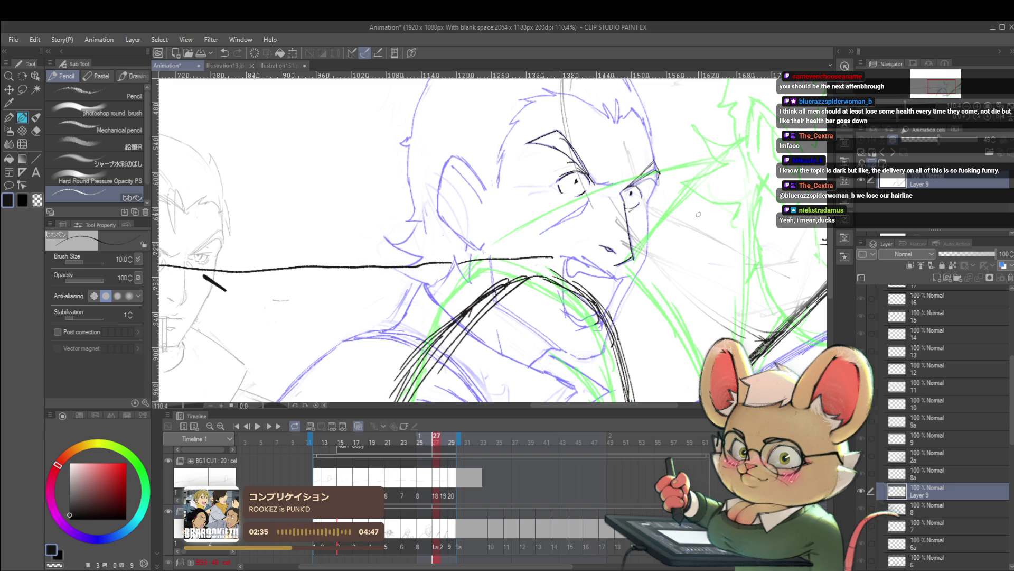
click(996, 120)
Toggle the horizontal flip to compare the inking mirrored and unmirrored.
scroll(724, 203, down, 2)
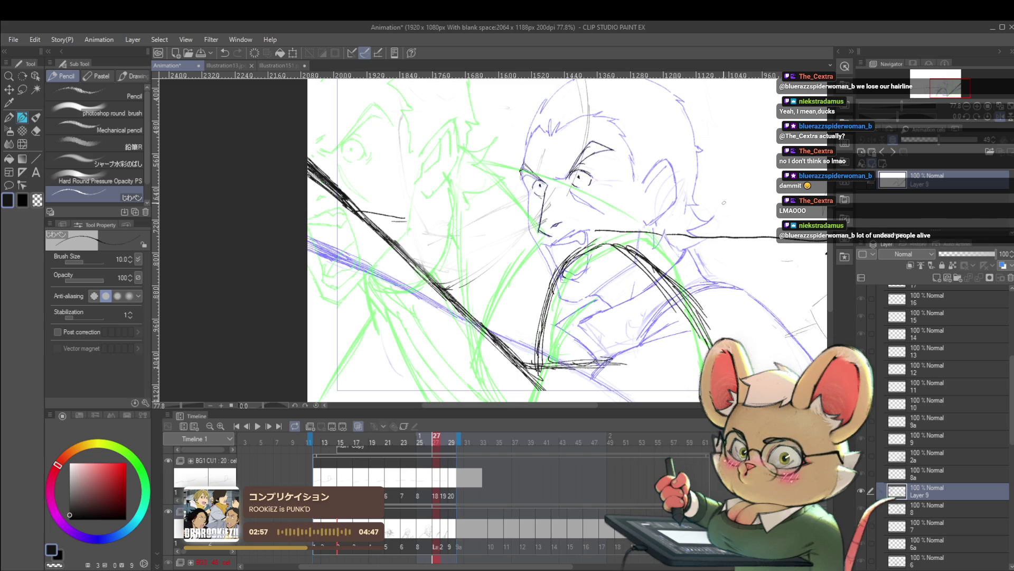
click(989, 116)
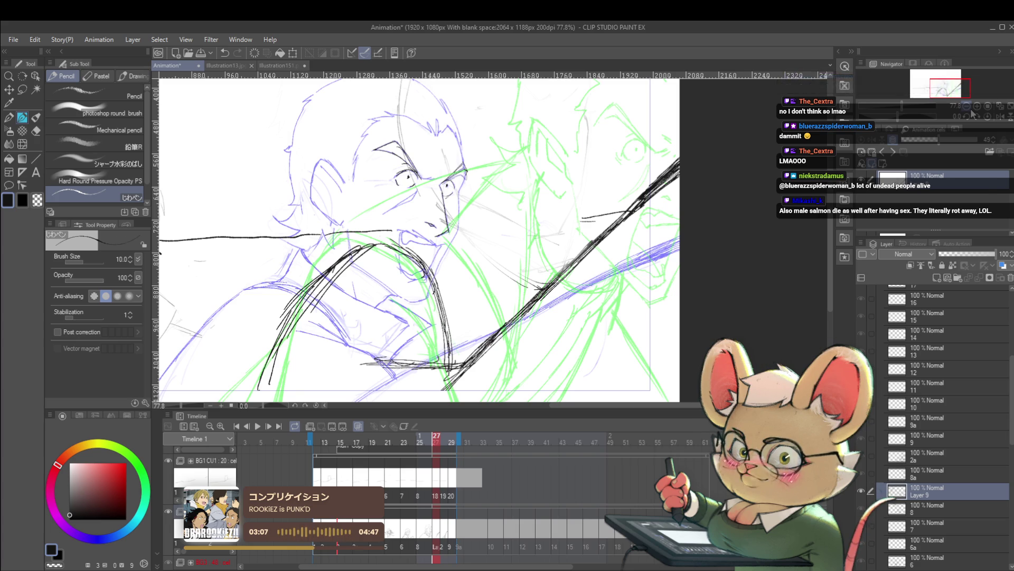
click(1001, 116)
Zoom out to 56.7%, unmirror, and pan to frame both men.
key(ctrl+minus)
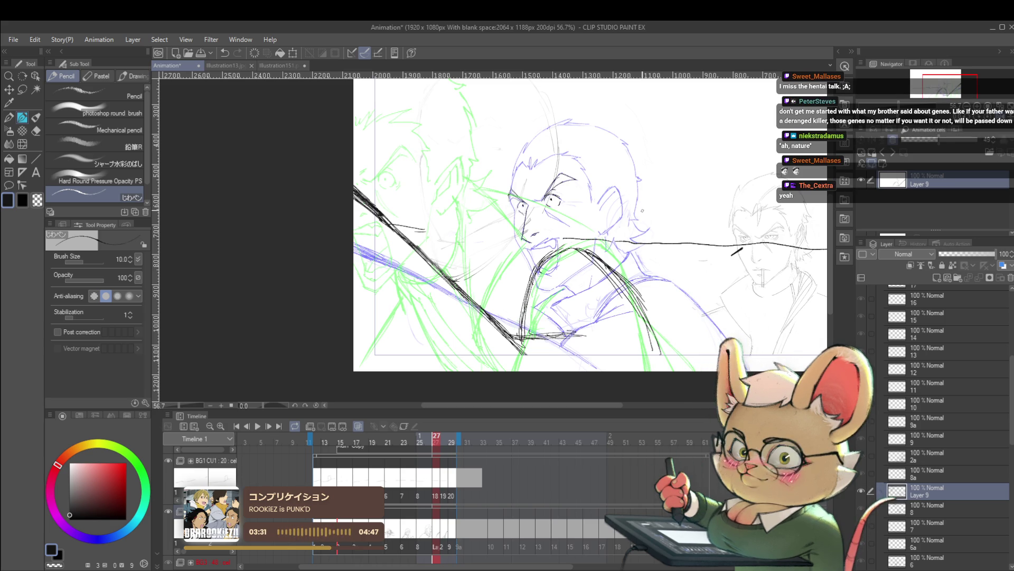
click(1000, 121)
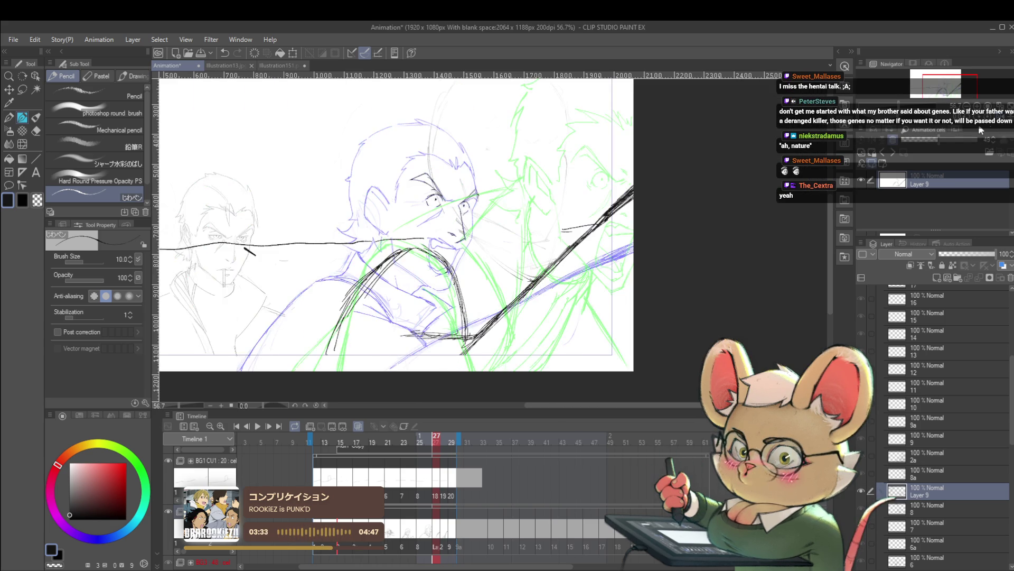
drag(617, 264, 617, 251)
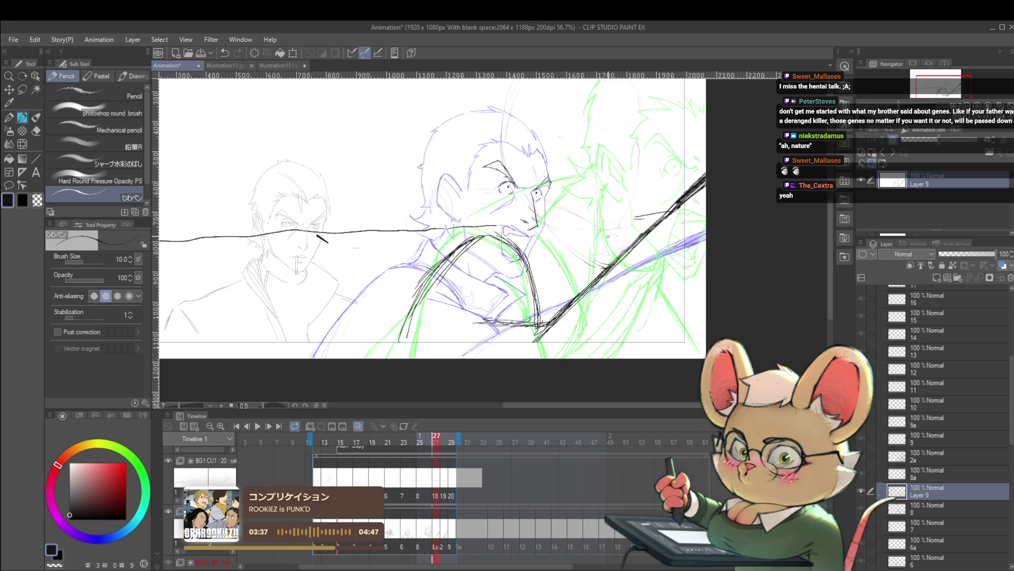
drag(570, 222, 584, 253)
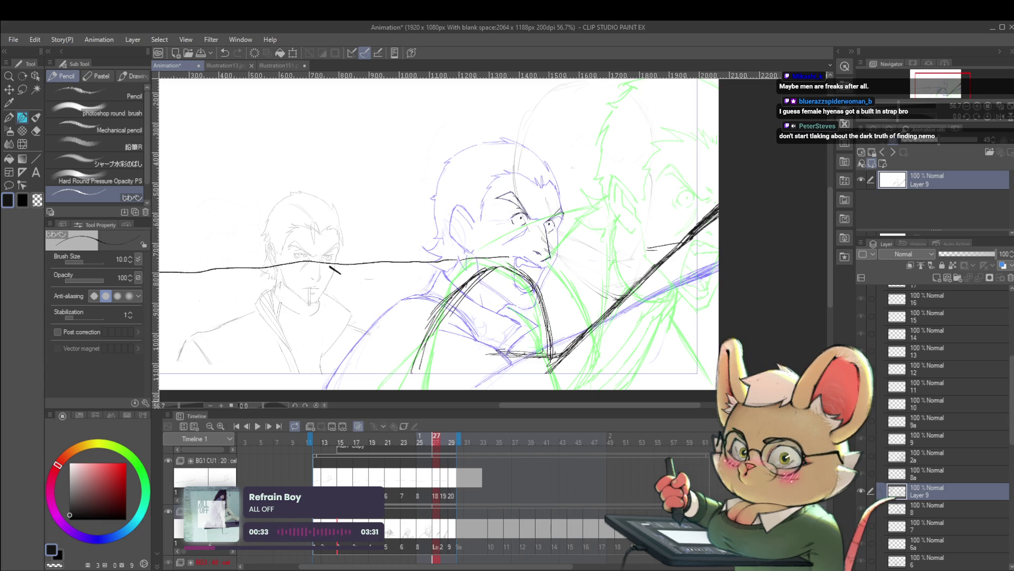
Undo the last short stroke, mirror the view, and darken the face's left outline.
key(ctrl+z)
key(ctrl+z)
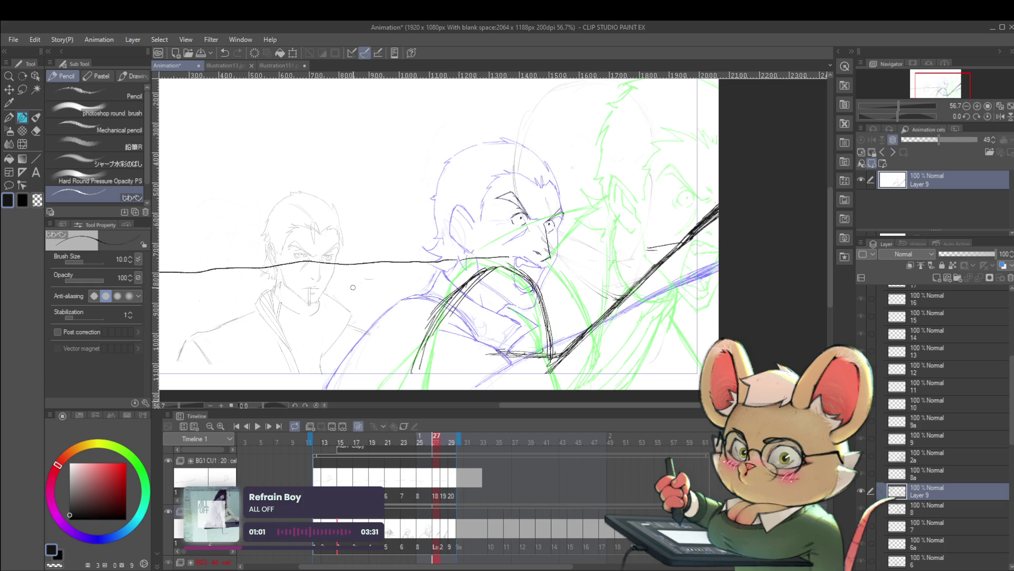
key(h)
scroll(488, 219, down, 1)
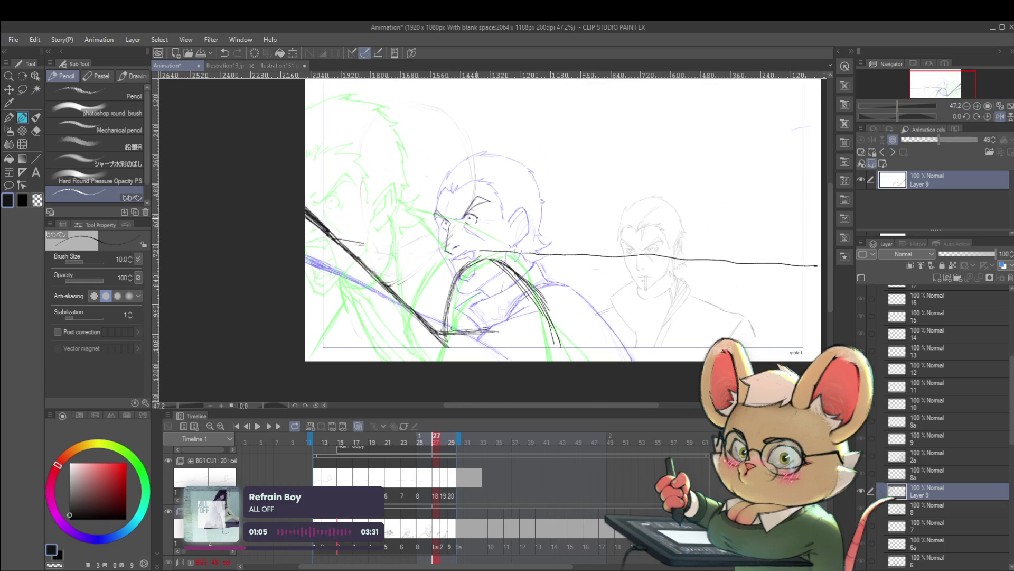
scroll(437, 242, up, 6)
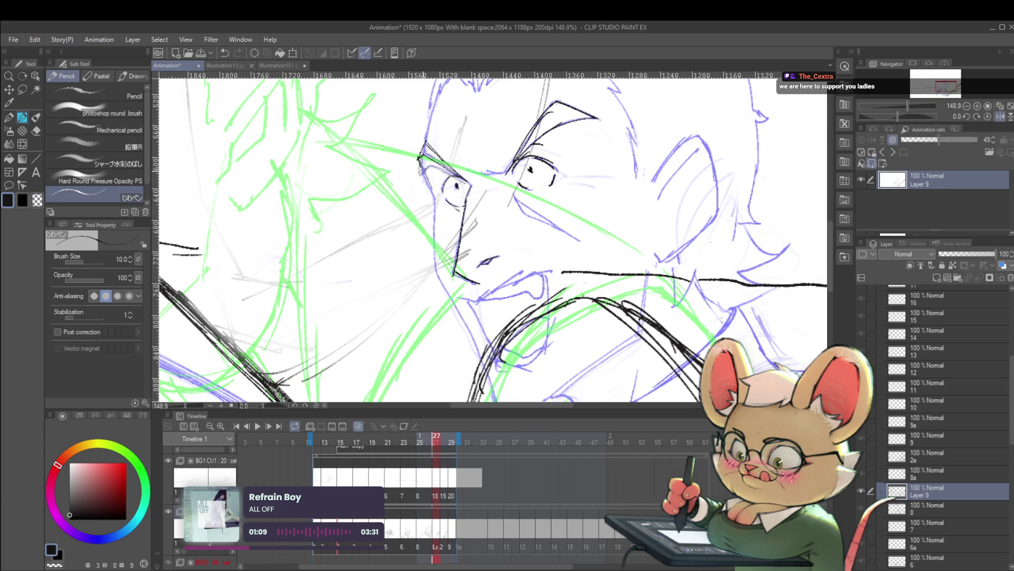
drag(430, 182, 432, 260)
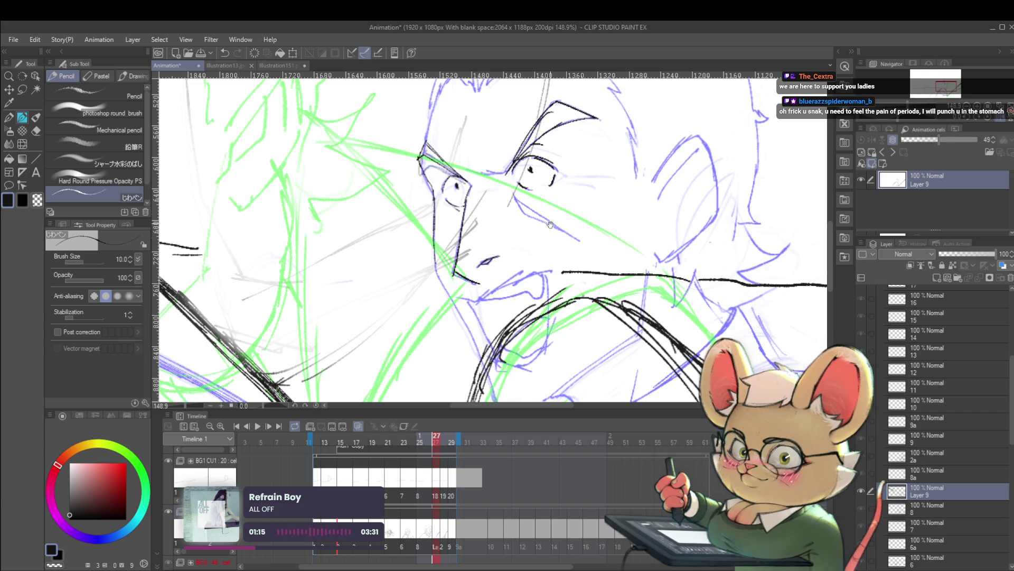
Unmirror the view and ink dark strokes down the man's right cheek.
drag(540, 230, 551, 216)
scroll(555, 221, down, 1)
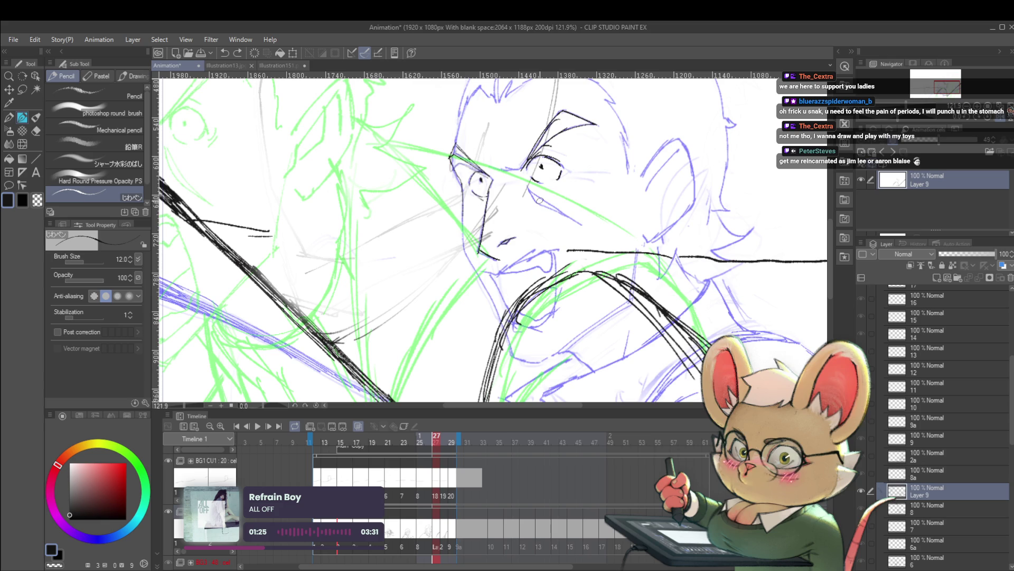
click(1000, 120)
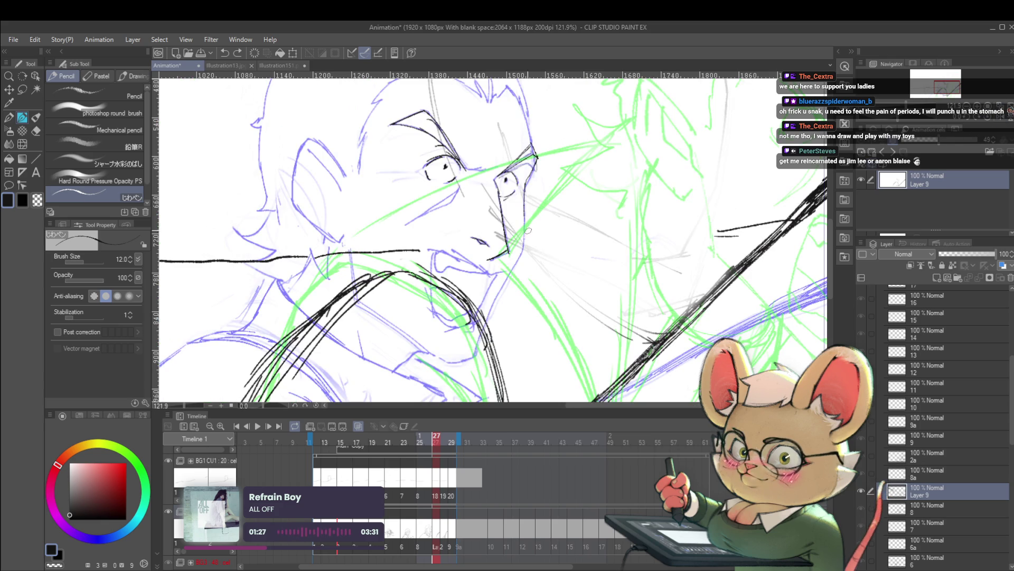
drag(527, 191, 520, 242)
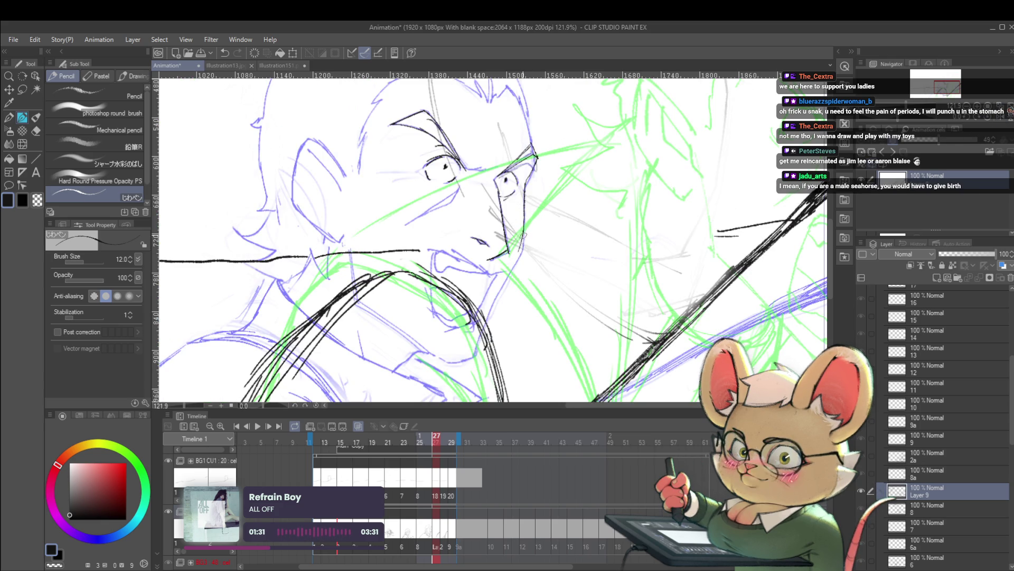
drag(524, 229, 512, 266)
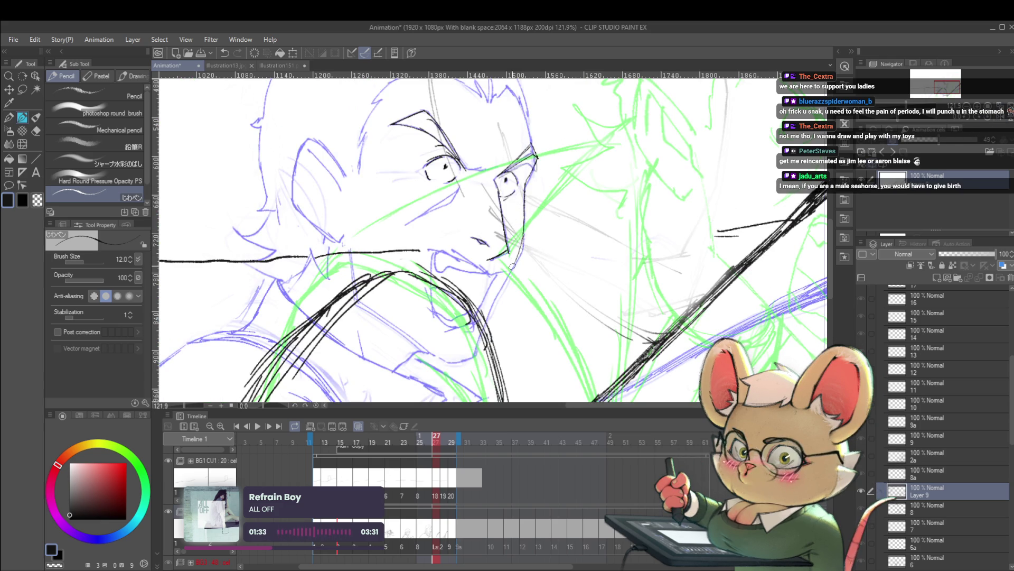
scroll(489, 290, down, 5)
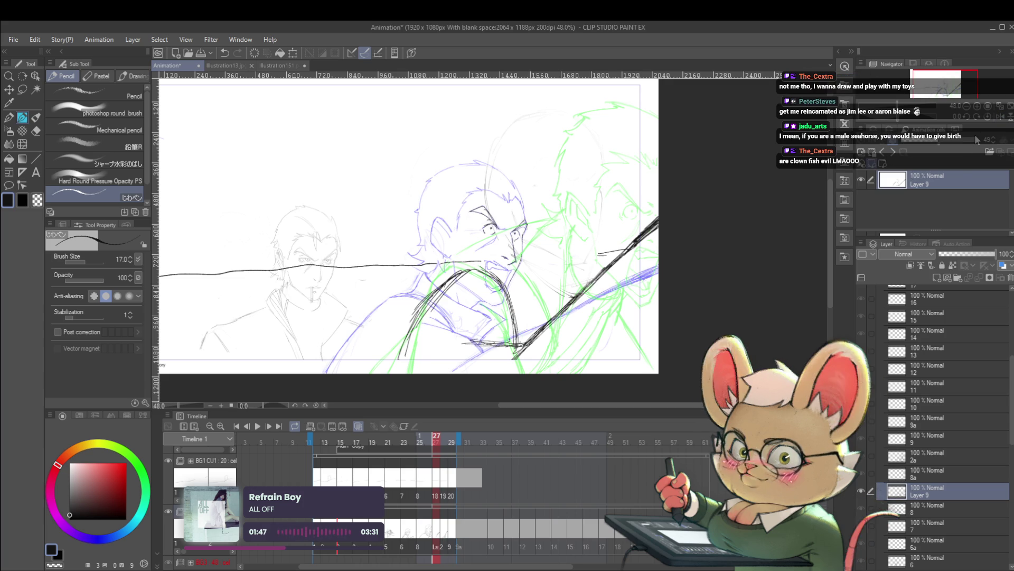
Mirror the view, frame the head, and ink the top of the head outline.
key(h)
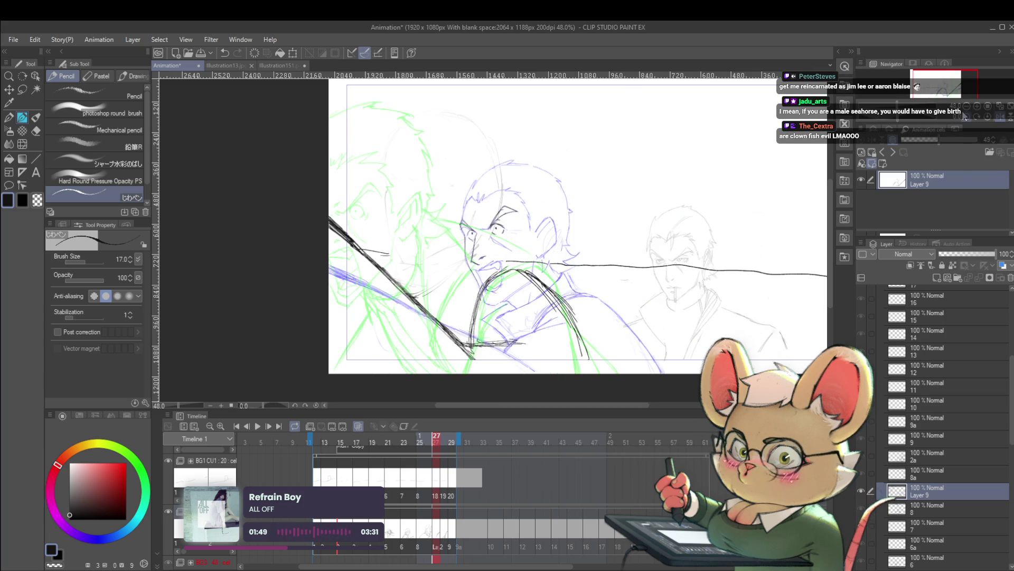
scroll(581, 211, down, 1)
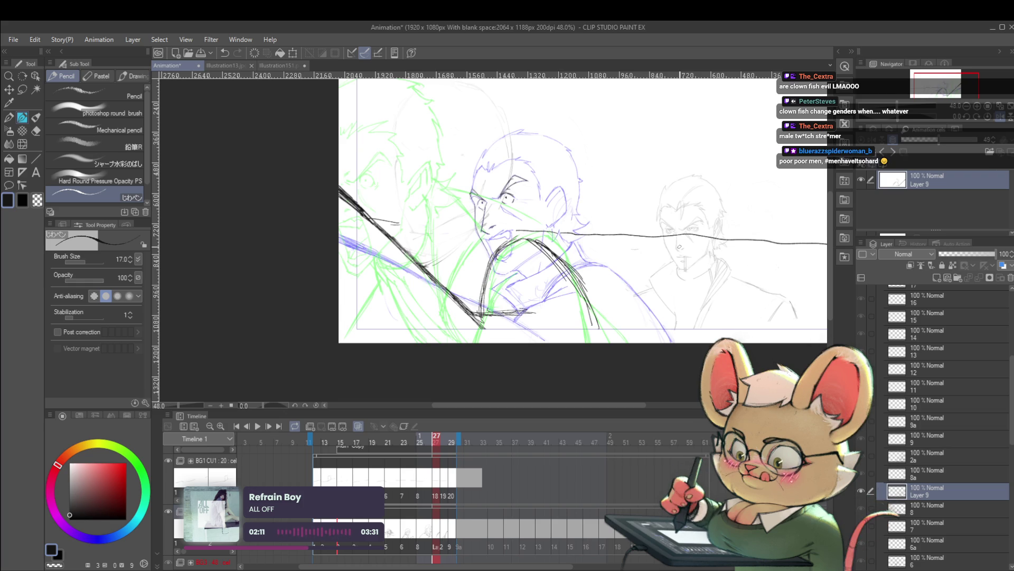
drag(710, 254, 706, 241)
scroll(481, 195, up, 5)
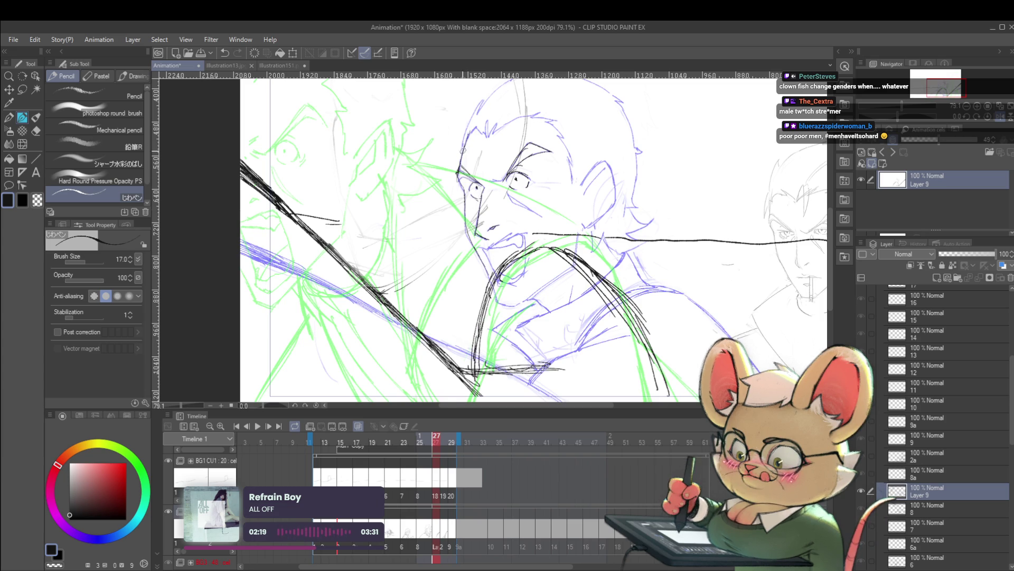
drag(491, 95, 418, 206)
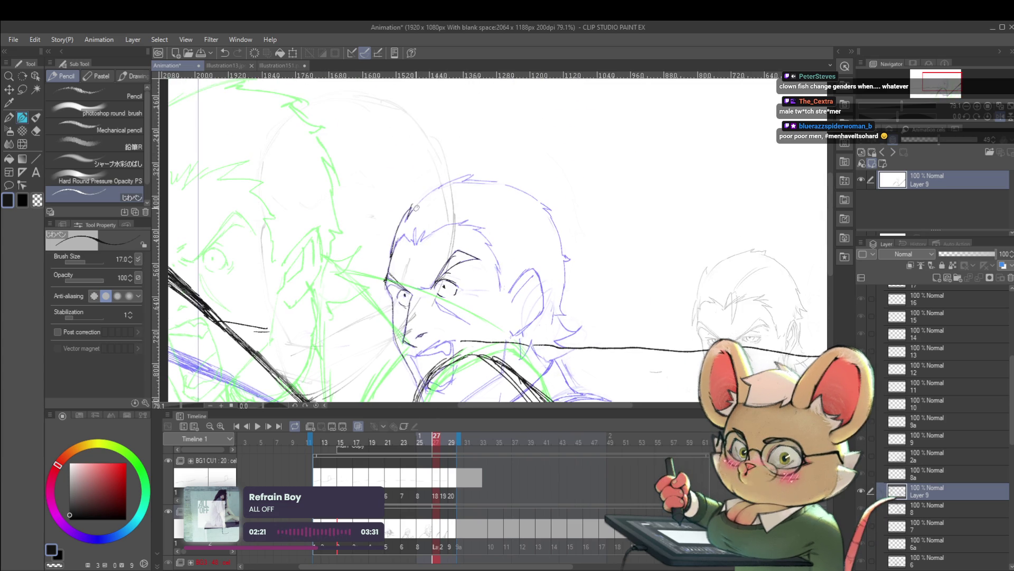
drag(513, 182, 541, 188)
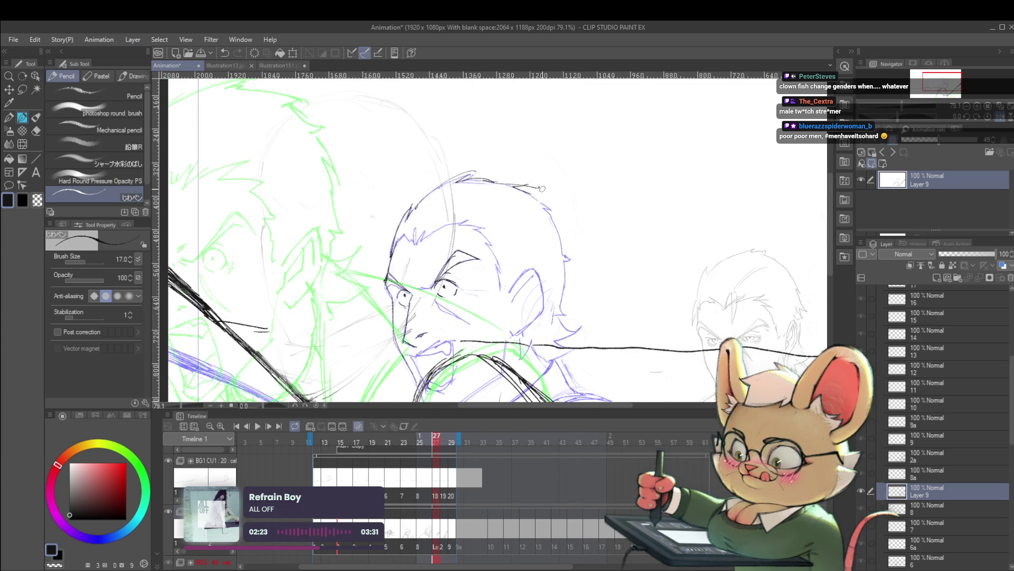
Extend the head outline down the right side and thicken the ear line.
drag(561, 238, 561, 315)
drag(535, 272, 545, 309)
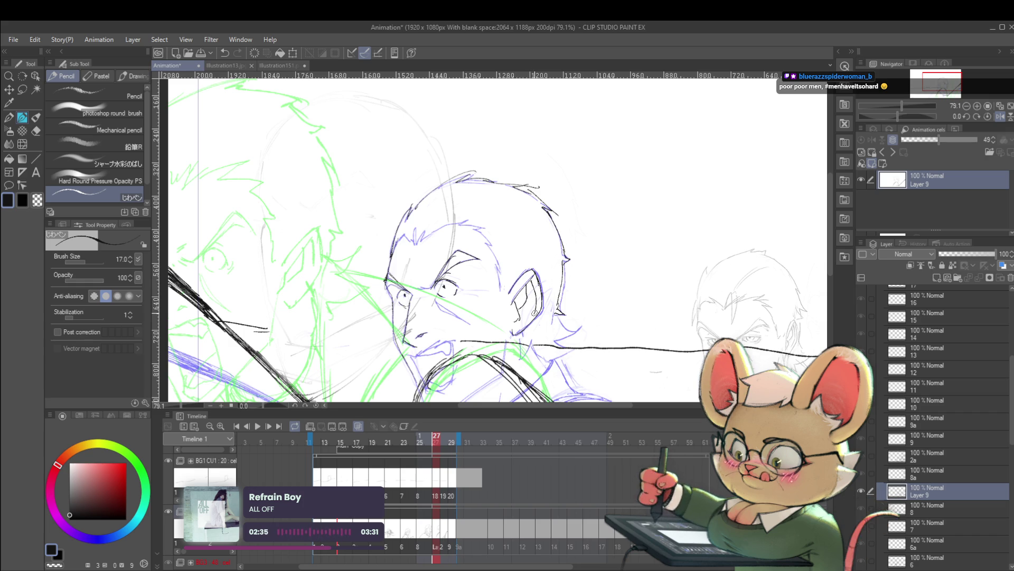
scroll(538, 297, down, 5)
scroll(533, 280, up, 3)
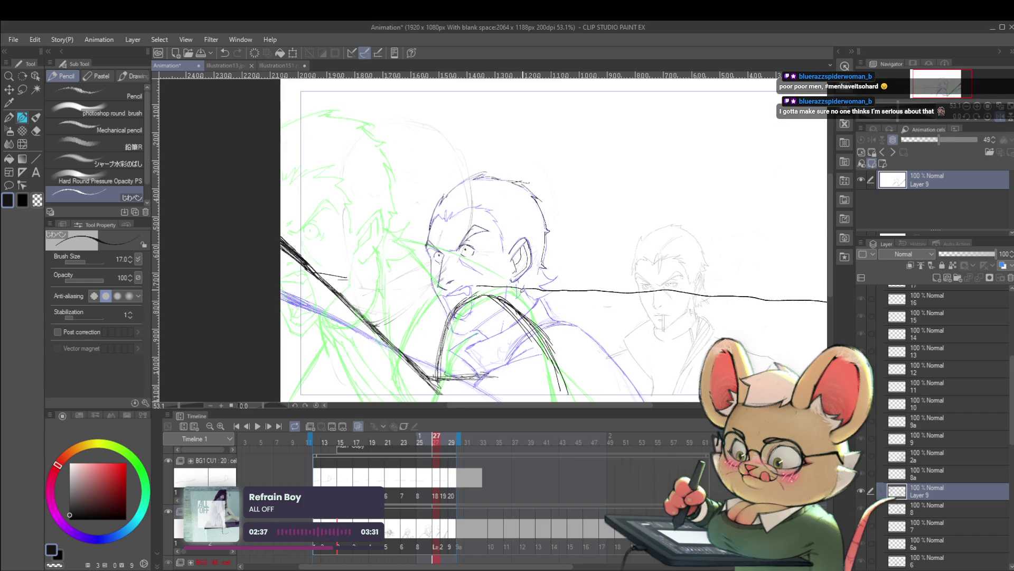
Lasso the man's head and move it left with Ctrl+T.
key(m)
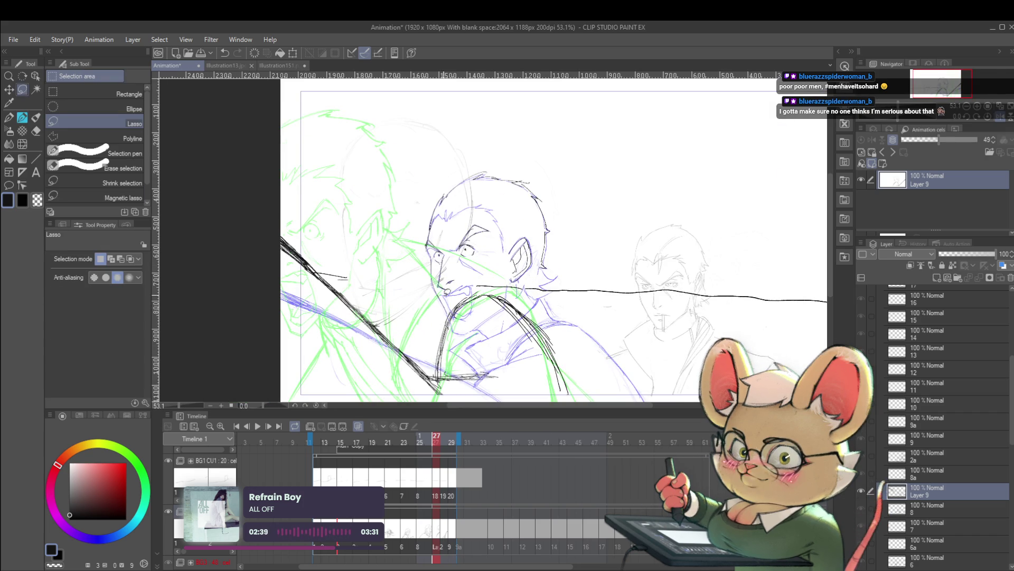
mouse_move(404, 268)
mouse_down()
mouse_move(575, 248)
mouse_move(452, 312)
mouse_up()
key(ctrl+t)
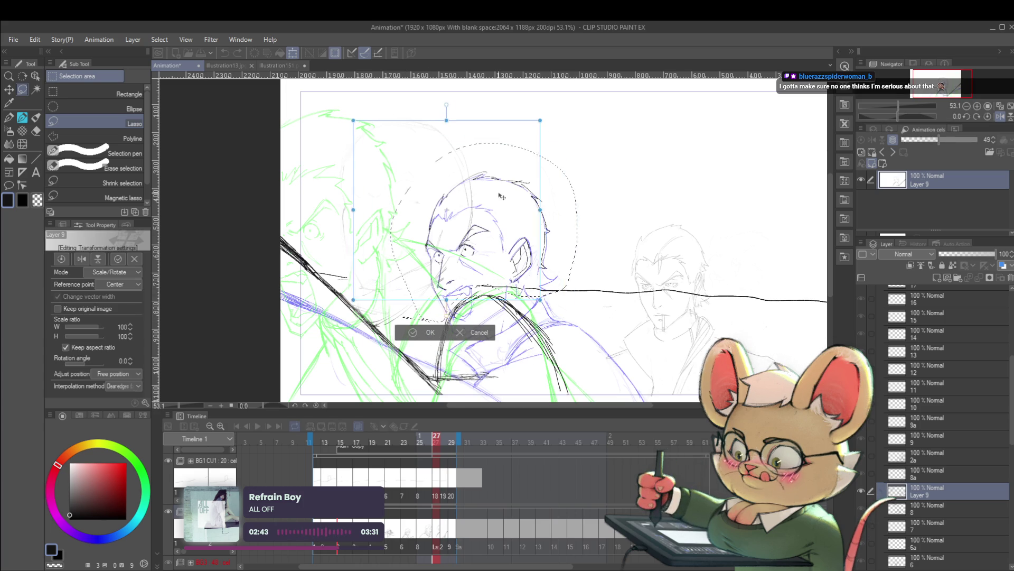
drag(502, 197, 475, 193)
Scale the selected head up to about 121% and apply the transform.
drag(517, 114, 552, 81)
mouse_move(552, 324)
mouse_down()
mouse_move(552, 307)
mouse_move(499, 274)
mouse_move(515, 297)
mouse_move(499, 284)
mouse_up()
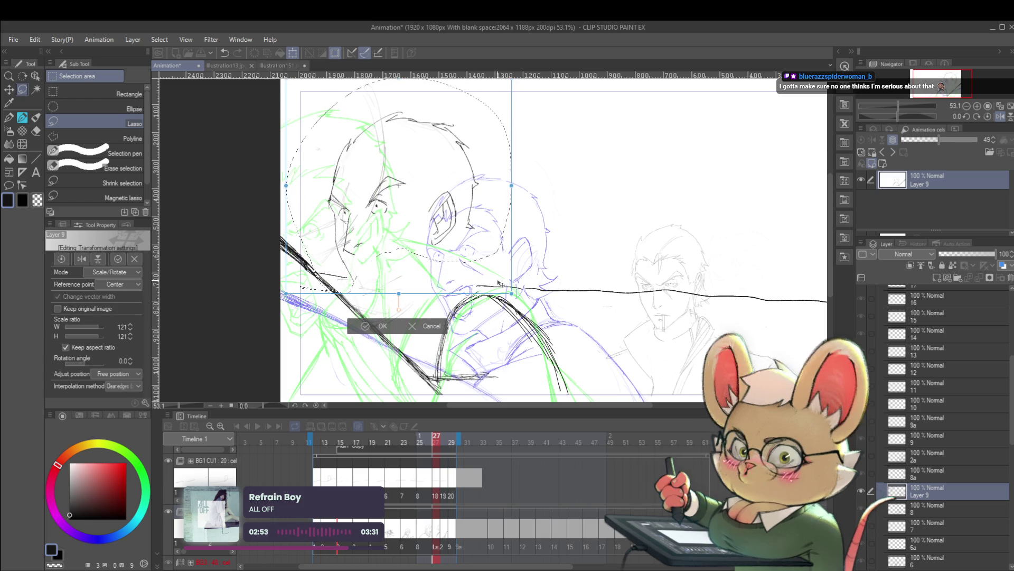
key(Return)
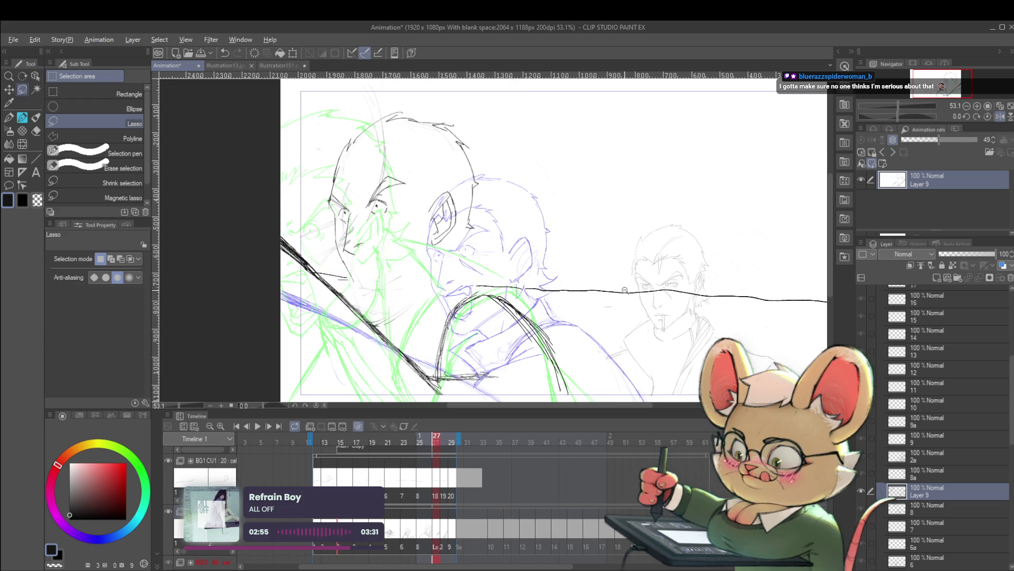
alt+click(624, 296)
Step between frames 26 and 29 and play the animation to compare the rough drawings.
key(Right)
key(Right)
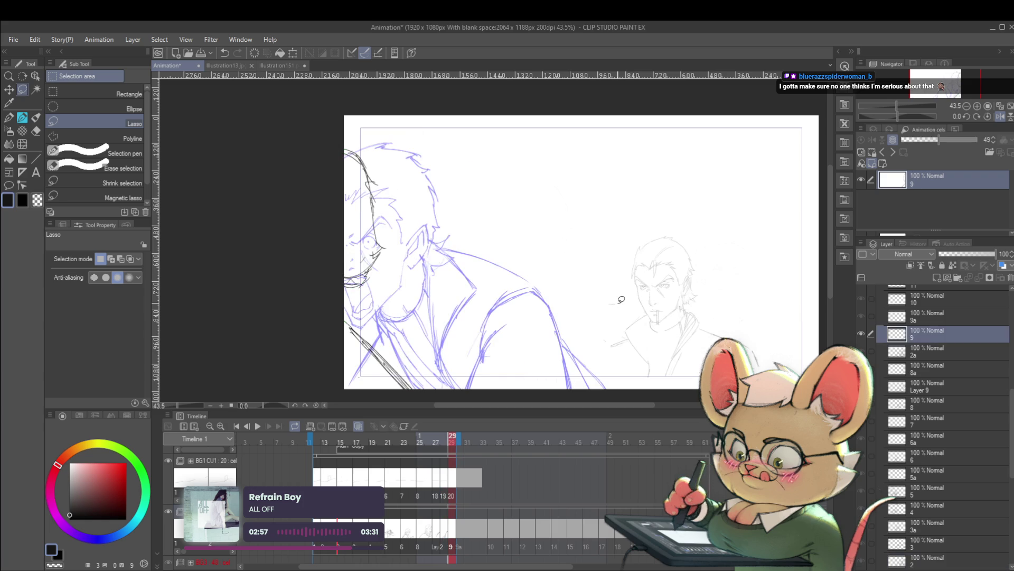
key(Left)
key(Left)
key(Left)
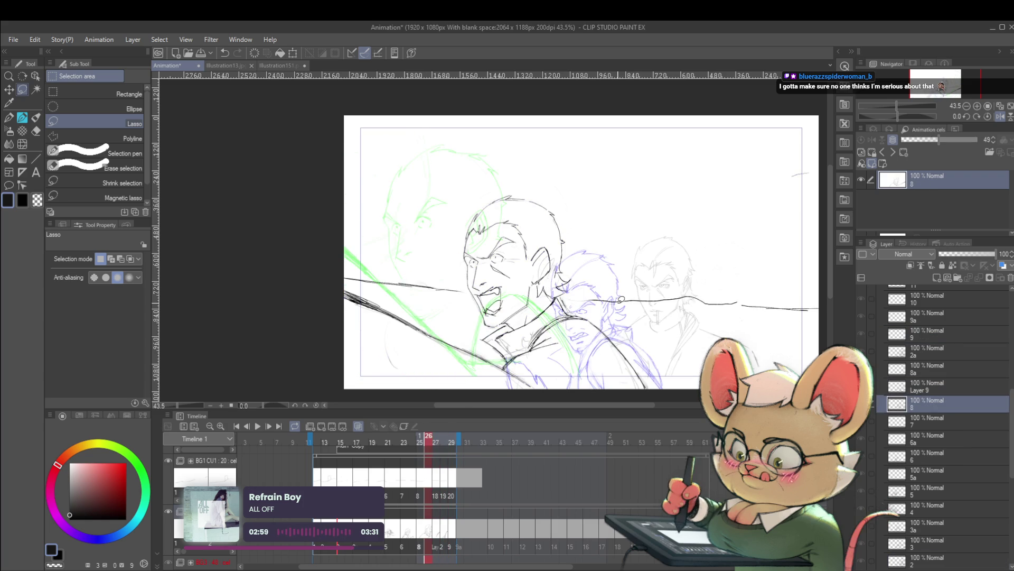
click(257, 426)
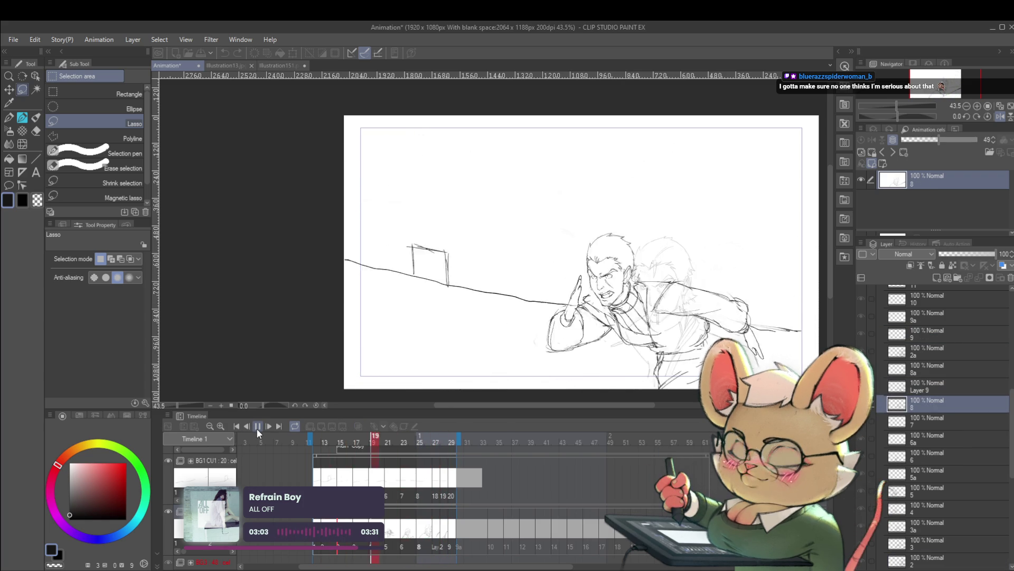
click(259, 426)
key(Right)
key(Right)
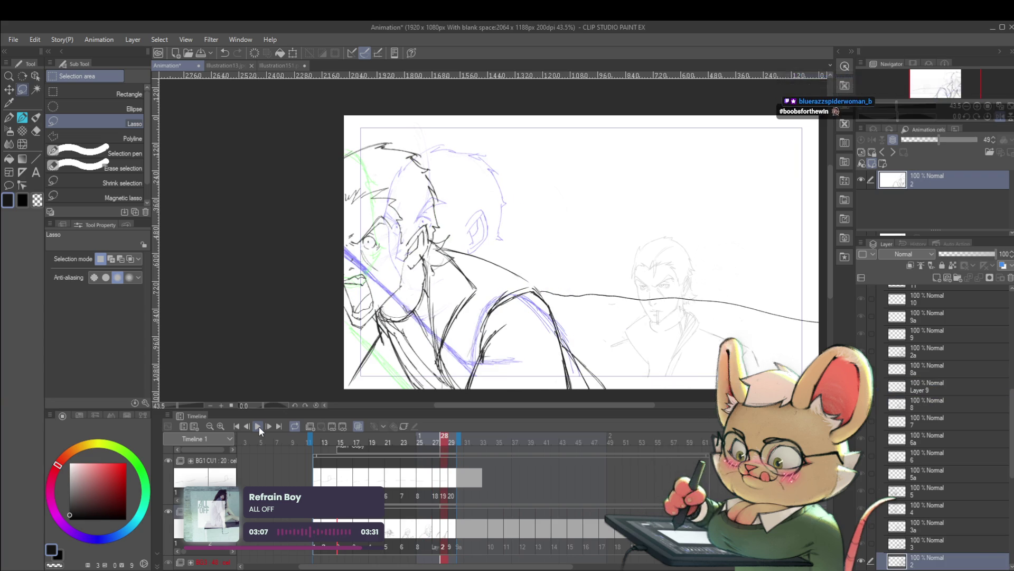
key(Right)
key(Left)
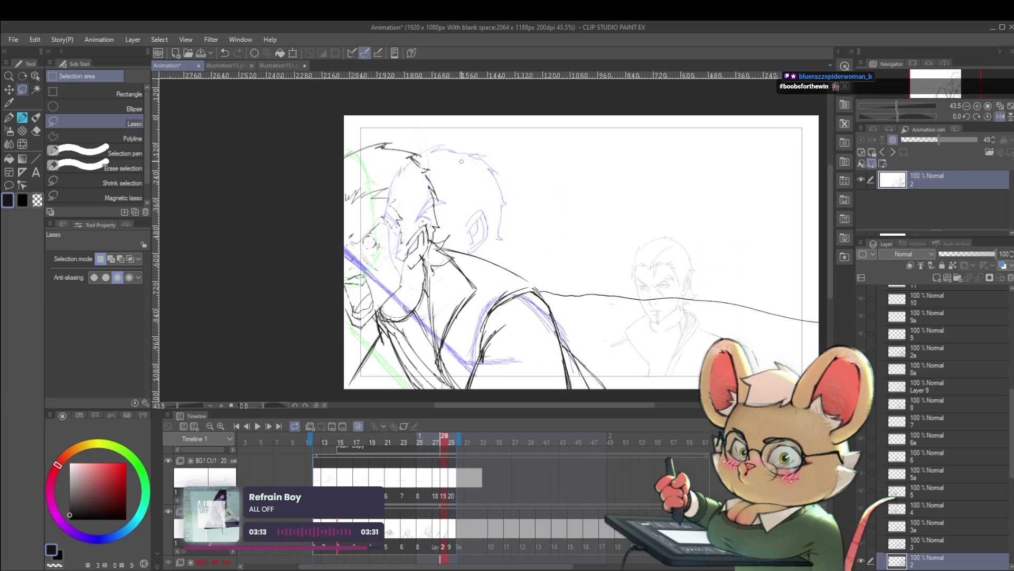
key(Home)
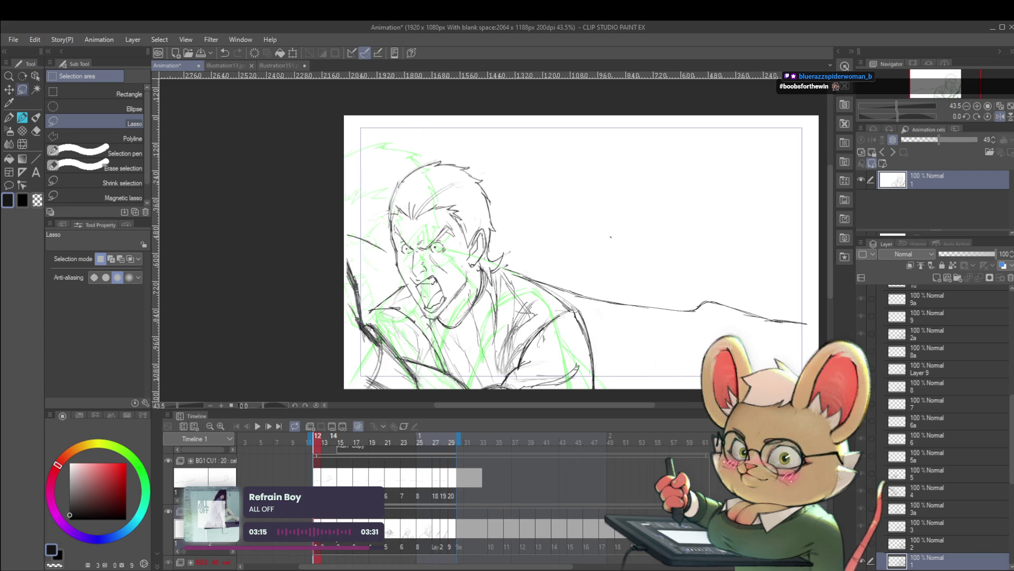
View frames 14 and 28, select the SC1 CU1 : 30 cel folder, replay mirrored, then settle on frame 27.
click(334, 544)
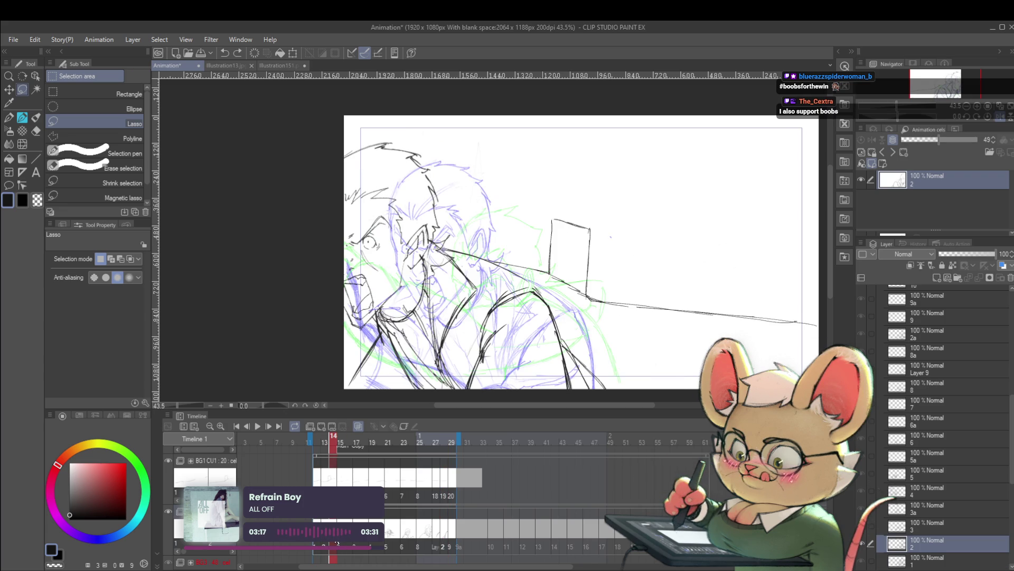
click(444, 539)
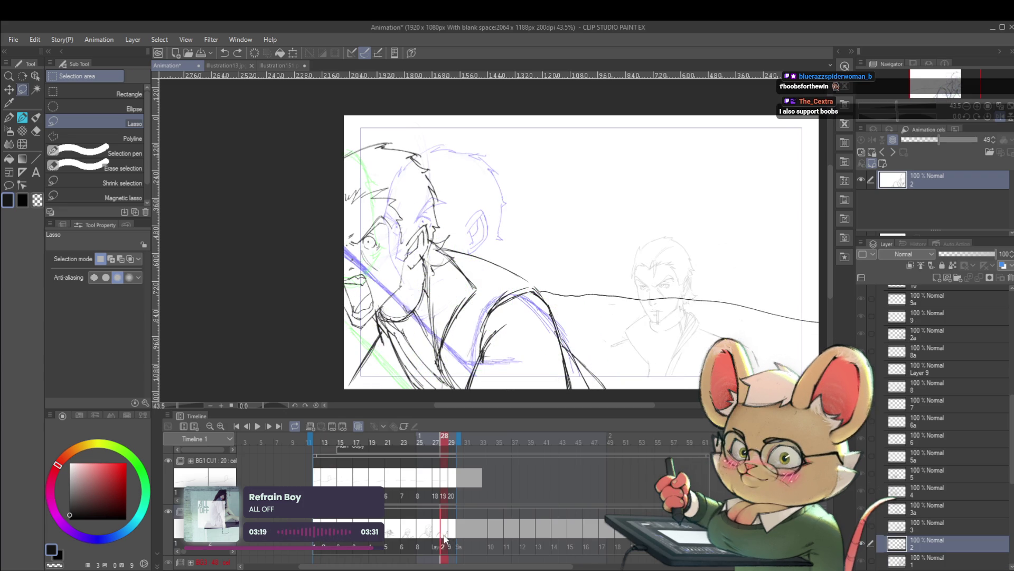
click(443, 532)
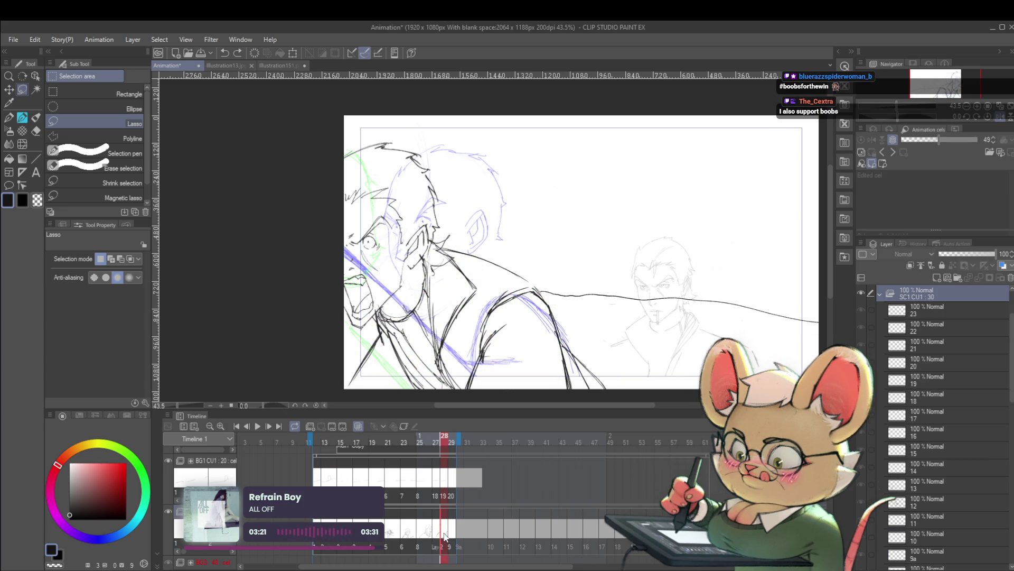
click(569, 289)
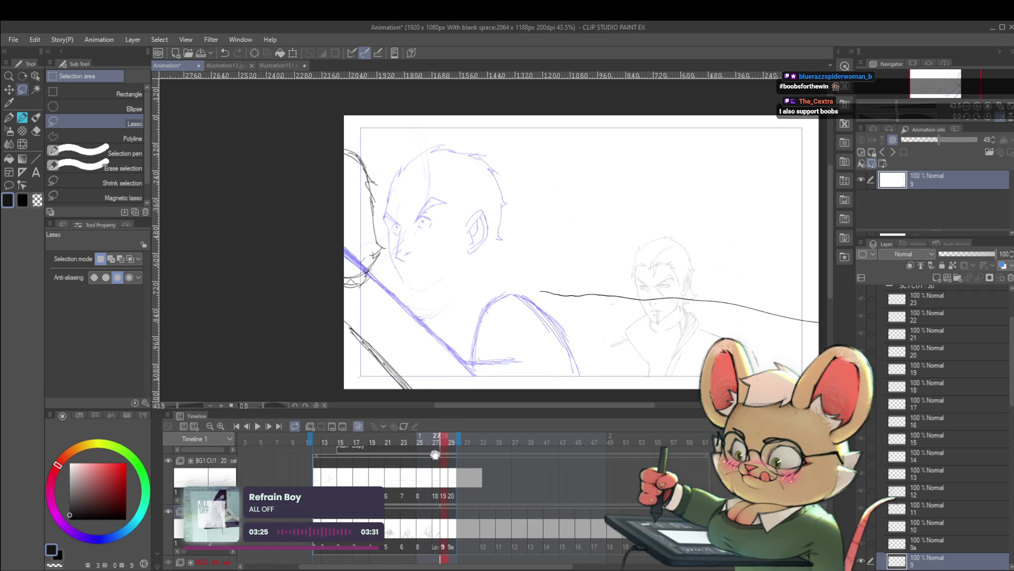
click(257, 427)
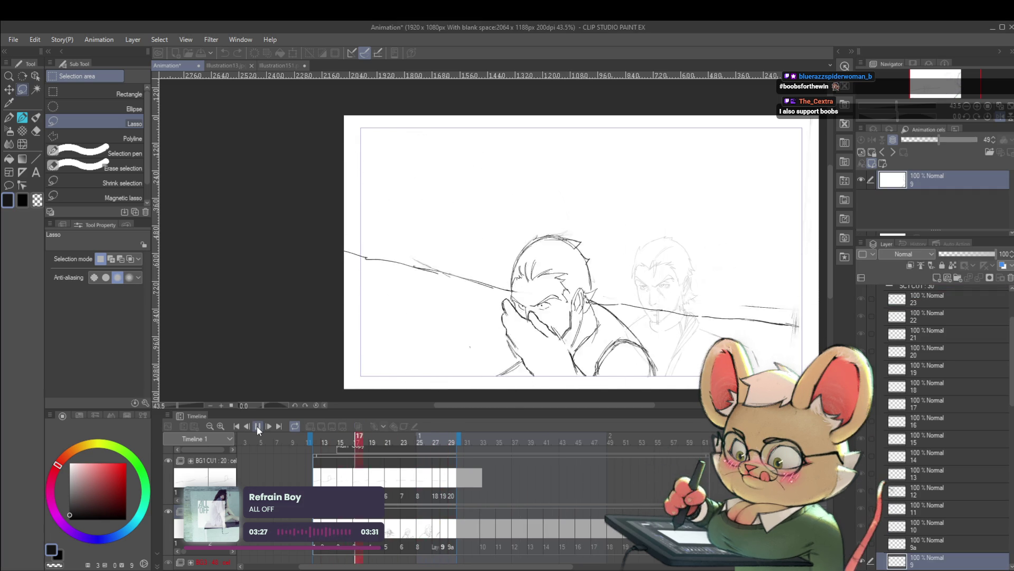
key(h)
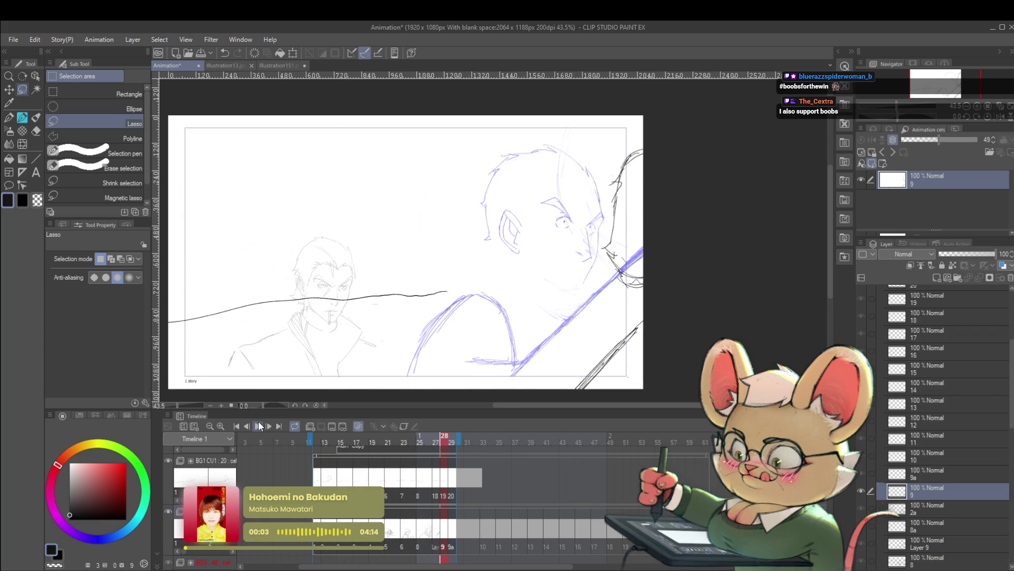
key(Left)
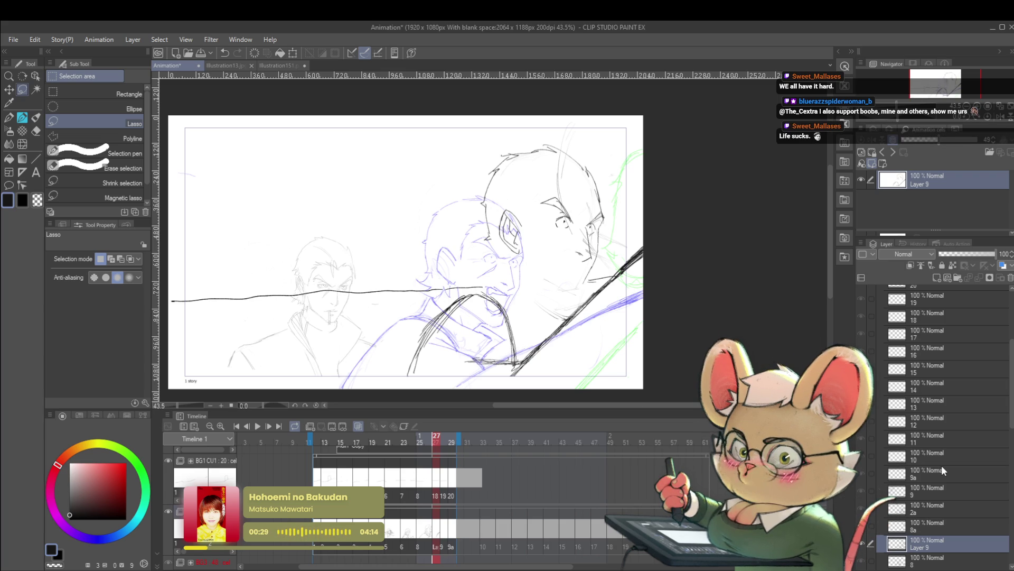
Zoom out on frame 27 and mirror the canvas, then flip it back to normal.
key(ctrl+minus)
key(h)
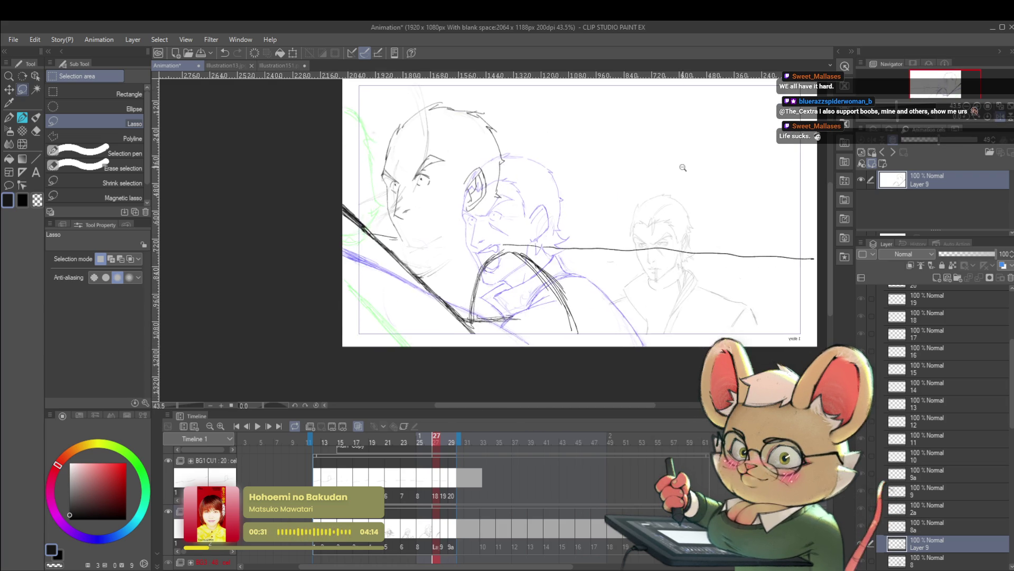
click(1004, 119)
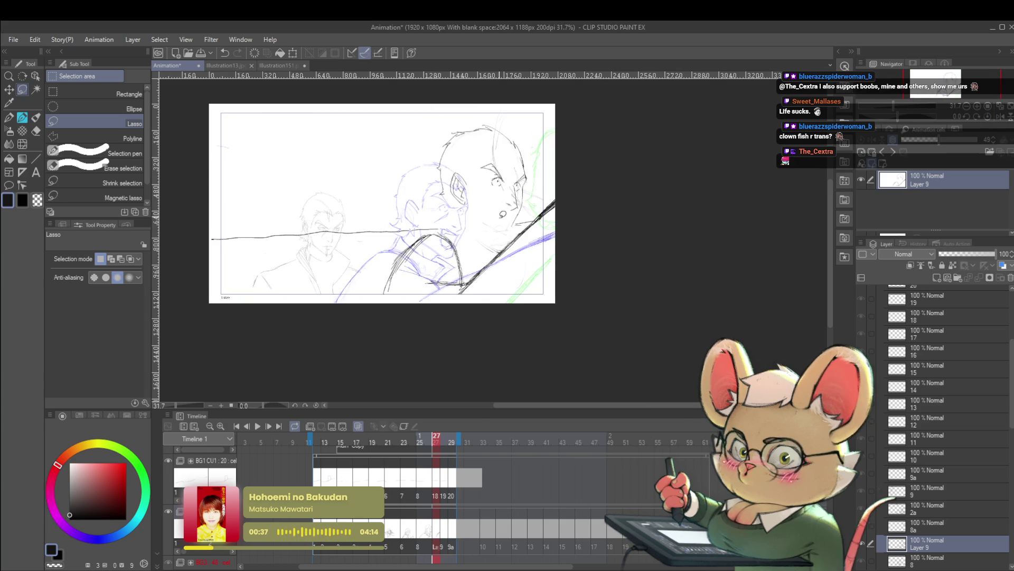
scroll(541, 256, up, 1)
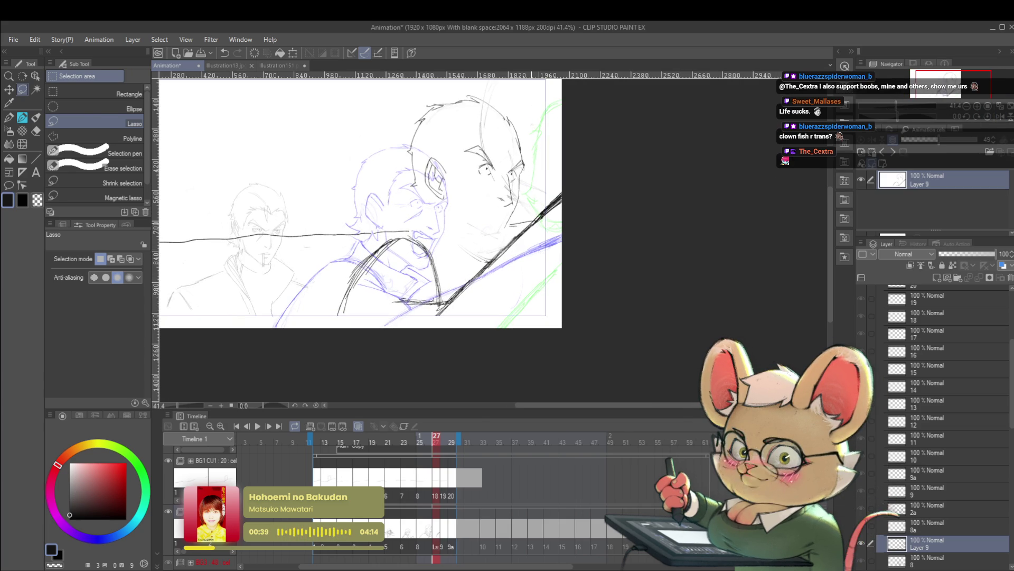
With the pencil, ink a short line down from the chin and a longer neck line.
key(p)
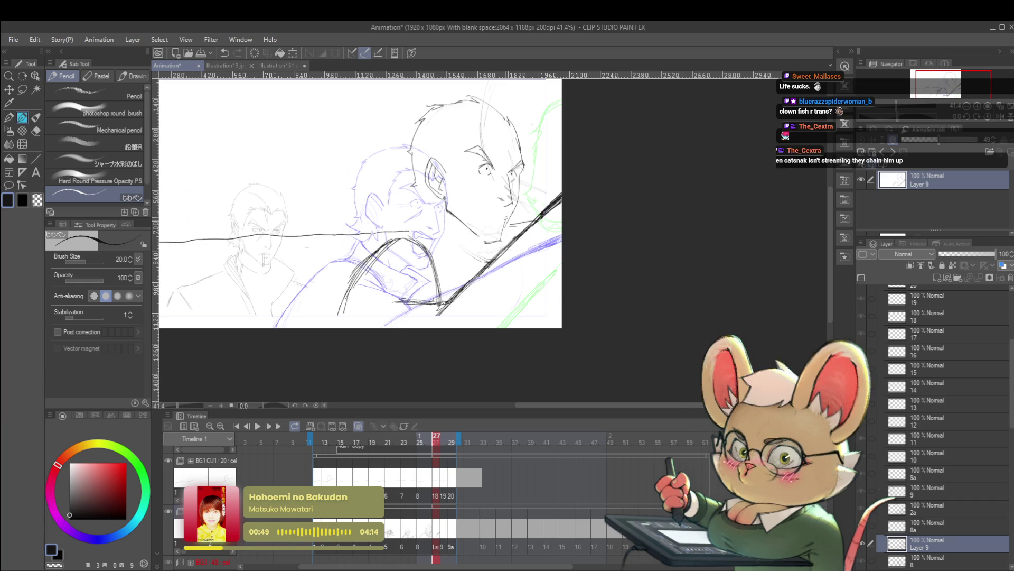
scroll(525, 230, down, 3)
click(1000, 115)
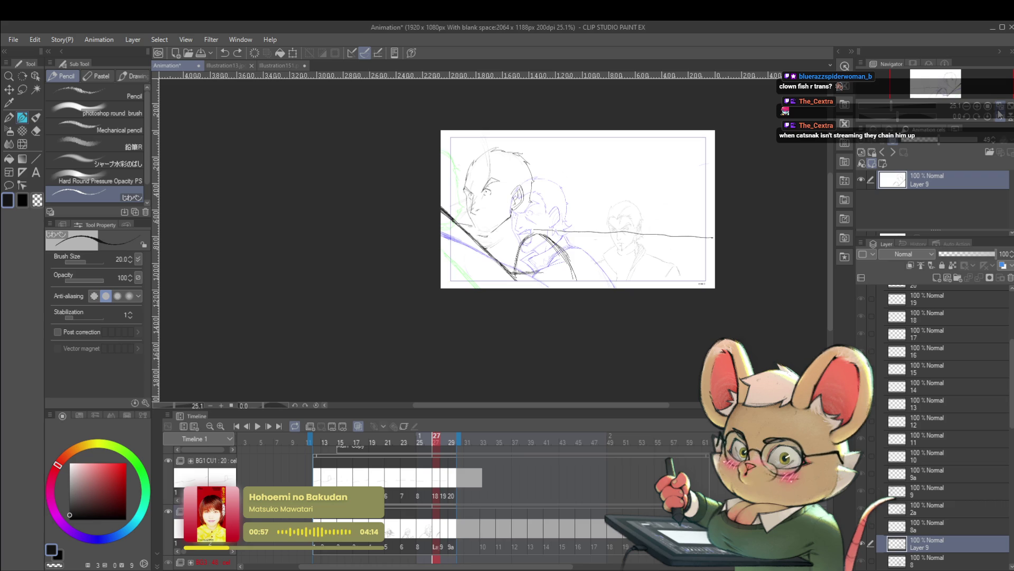
scroll(545, 239, up, 2)
scroll(472, 229, up, 4)
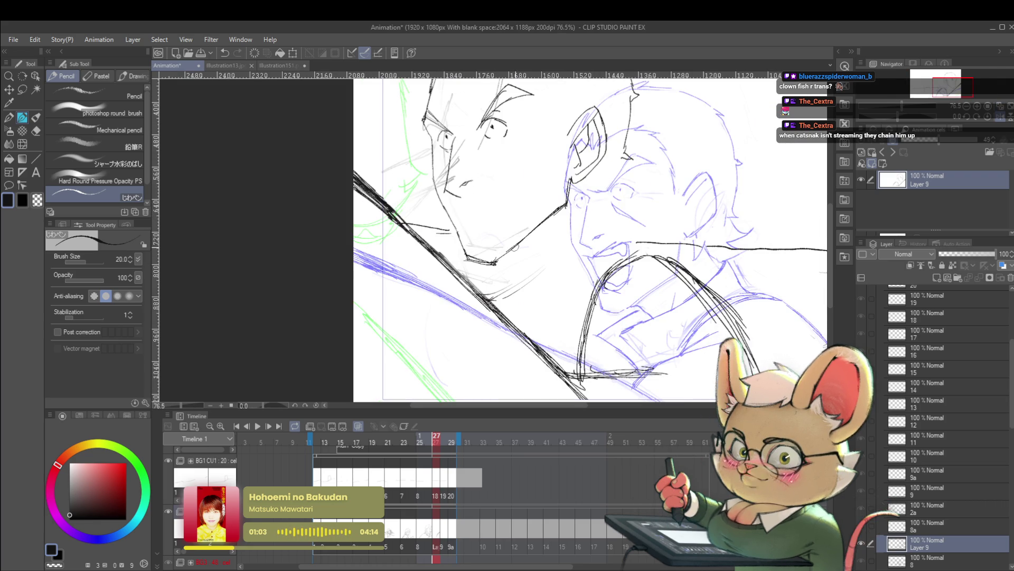
scroll(497, 235, down, 3)
scroll(526, 255, up, 2)
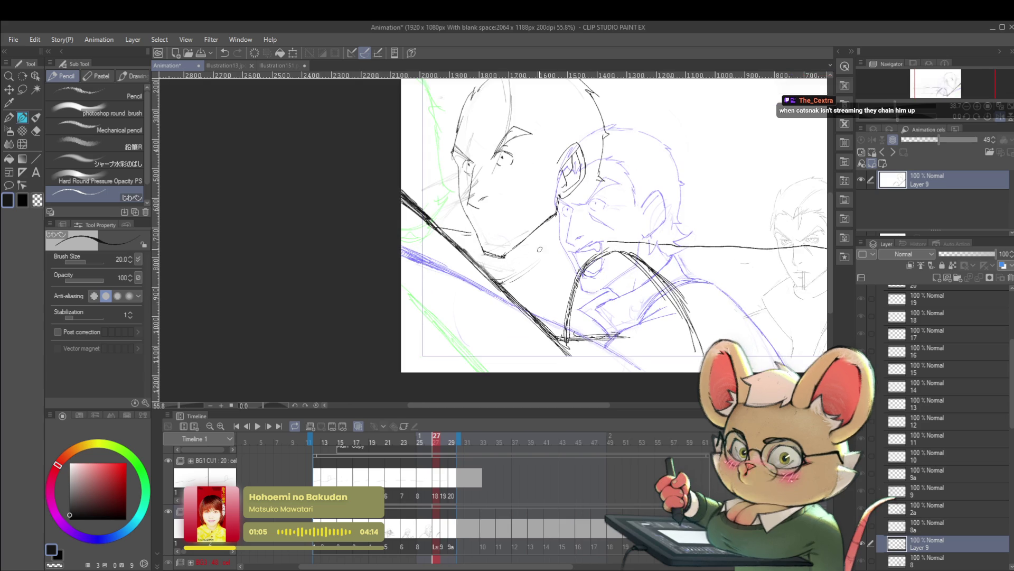
drag(531, 268, 560, 289)
mouse_move(579, 230)
mouse_down()
mouse_move(508, 270)
mouse_move(539, 306)
mouse_up()
Thicken the pencil to size 30, ink lines below the chin and around the mouth, then mirror and replay.
key(bracketright)
drag(574, 226, 601, 247)
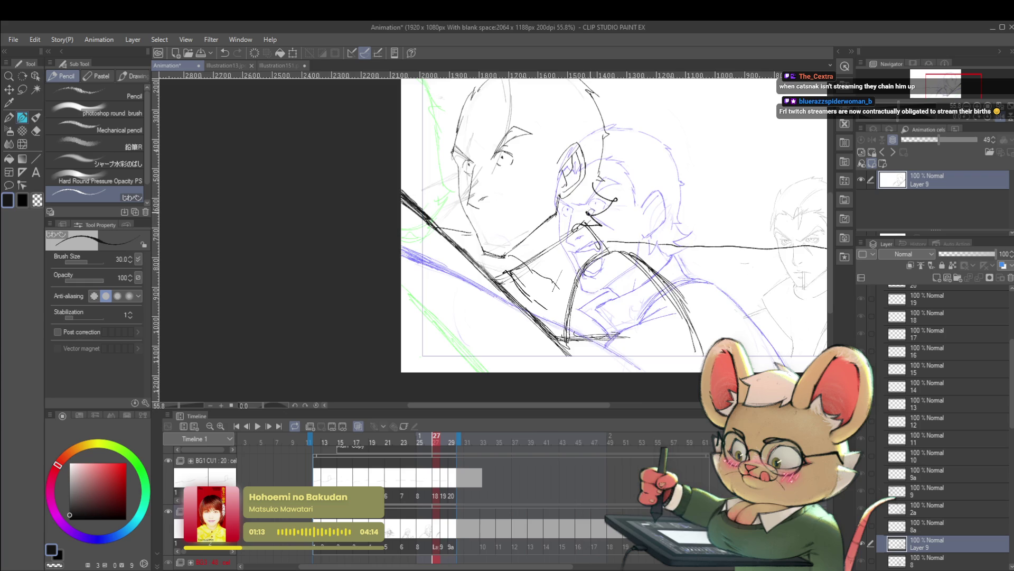
scroll(616, 181, down, 4)
key(h)
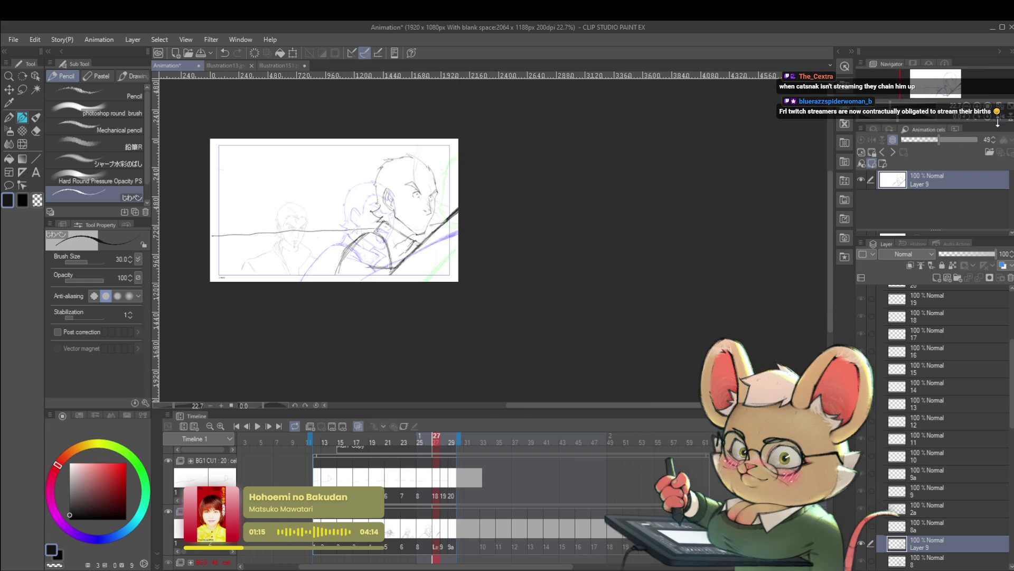
click(259, 426)
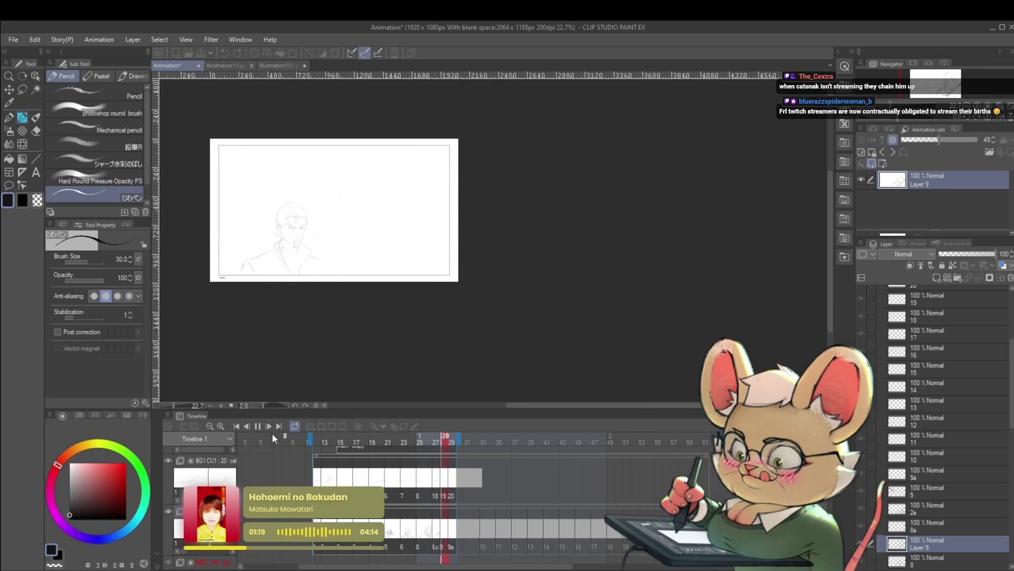
Extend the playback range end from frame 30 to 58 and play it through.
key(space)
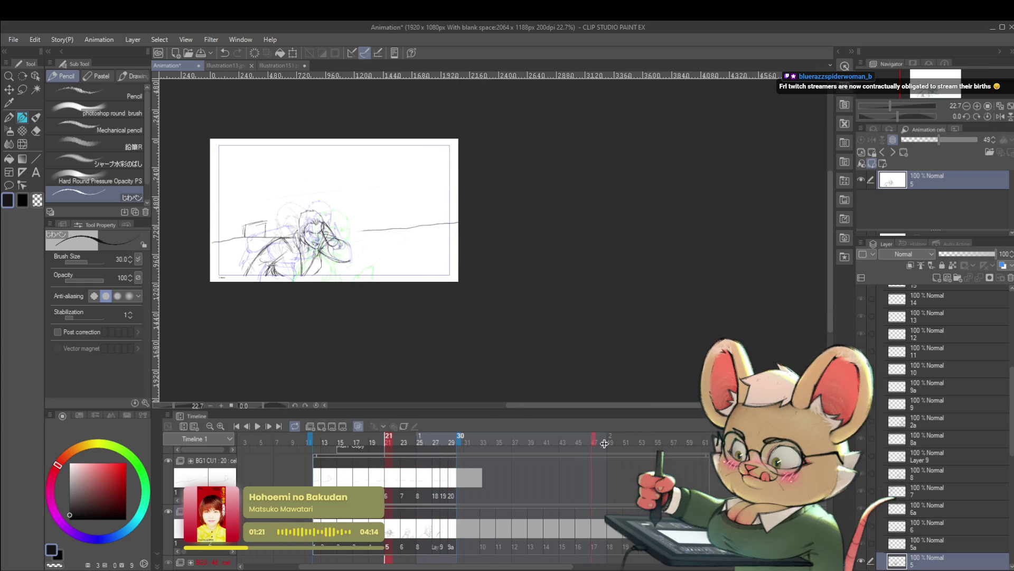
drag(589, 444, 686, 463)
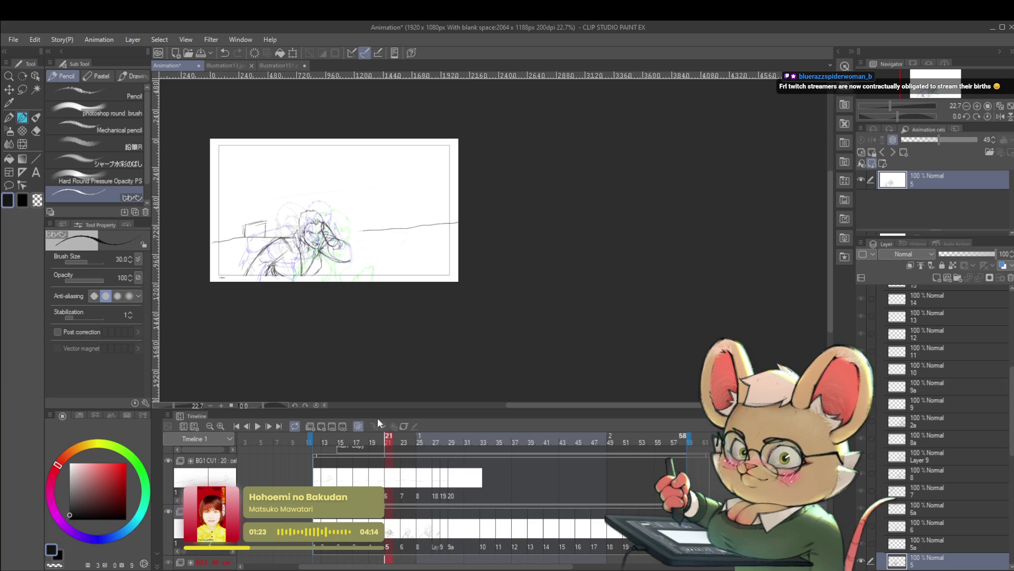
click(256, 426)
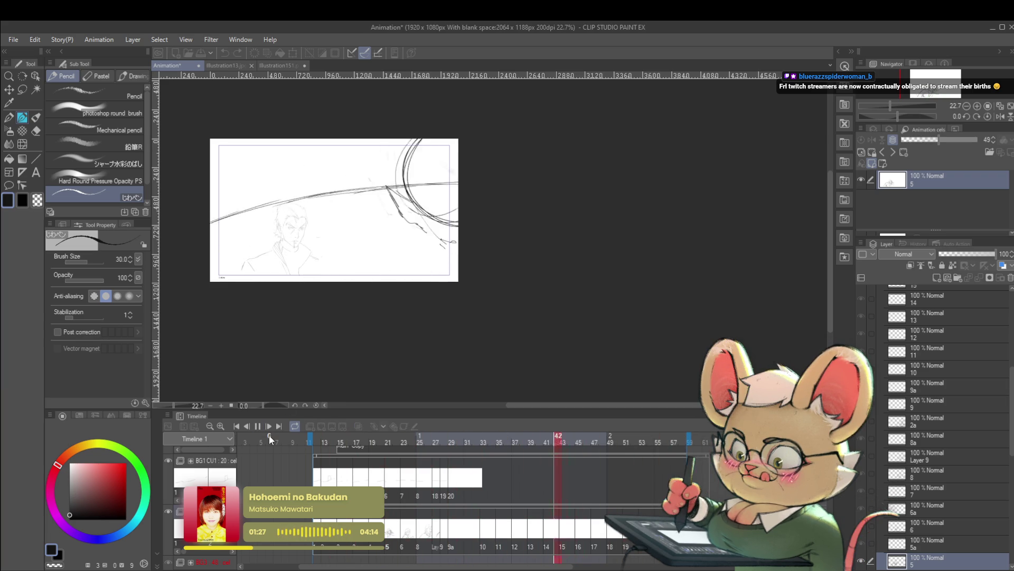
click(255, 426)
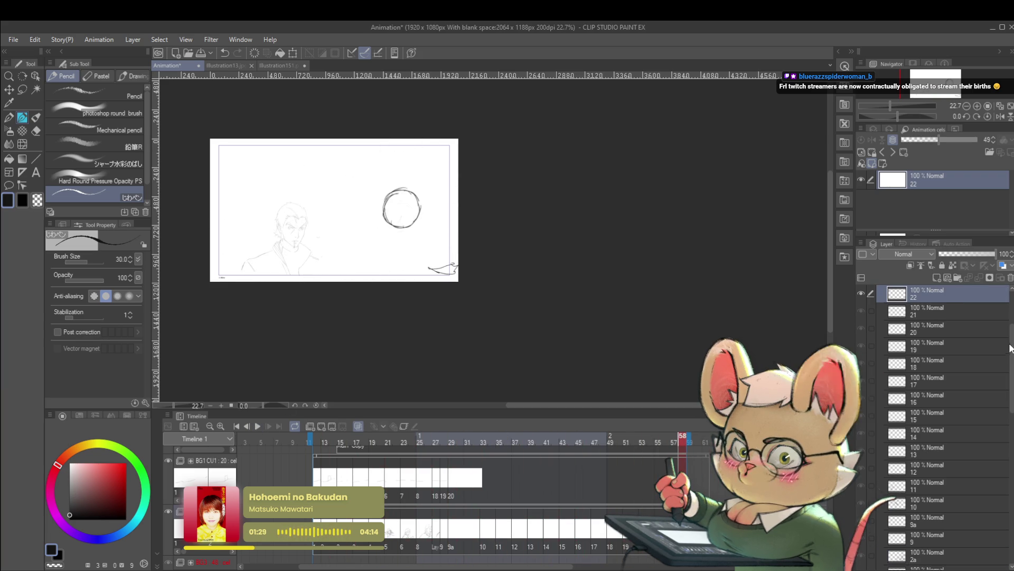
Hide Folder 4 and play the animation again.
scroll(946, 422, up, 1)
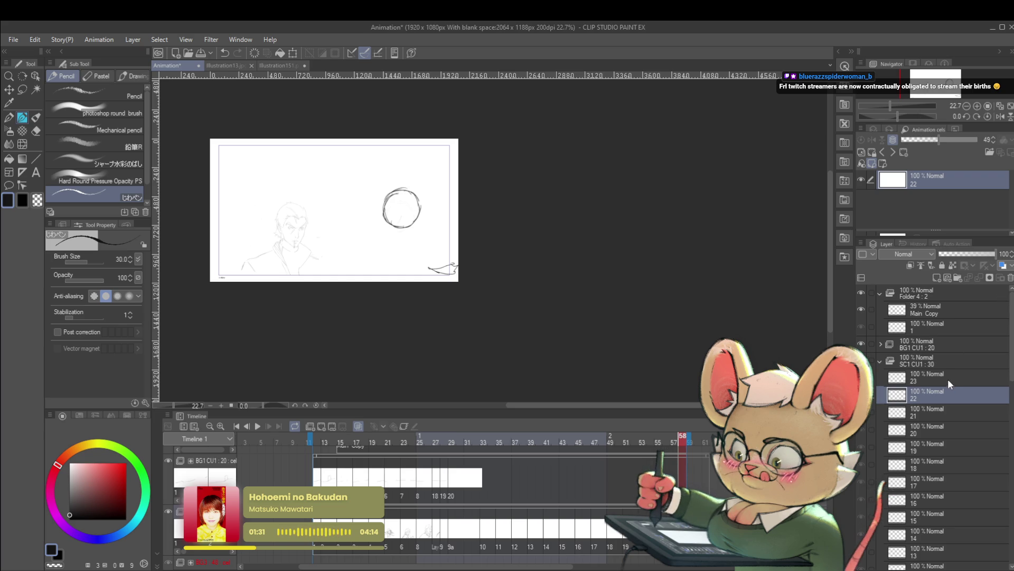
click(861, 294)
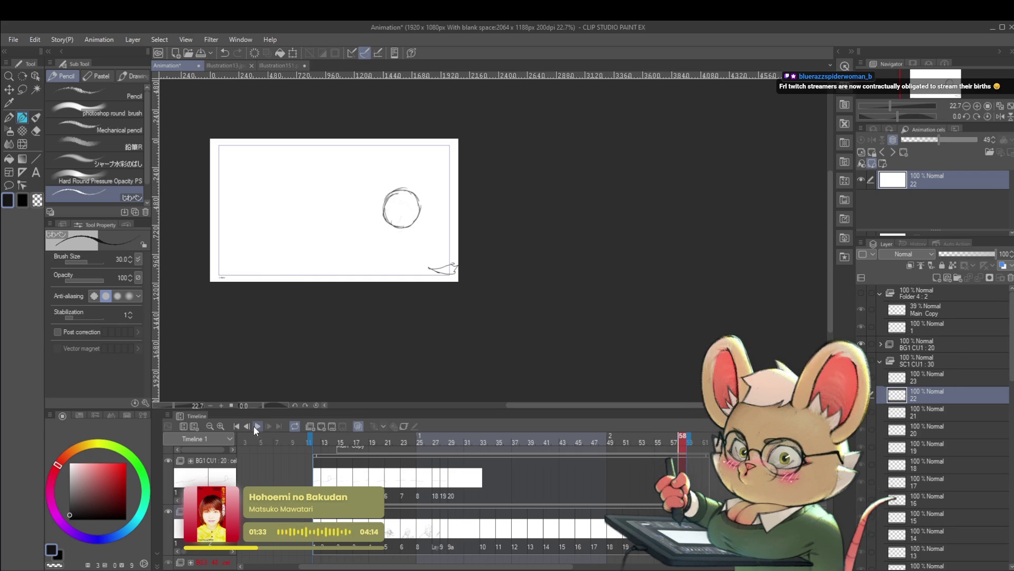
click(255, 428)
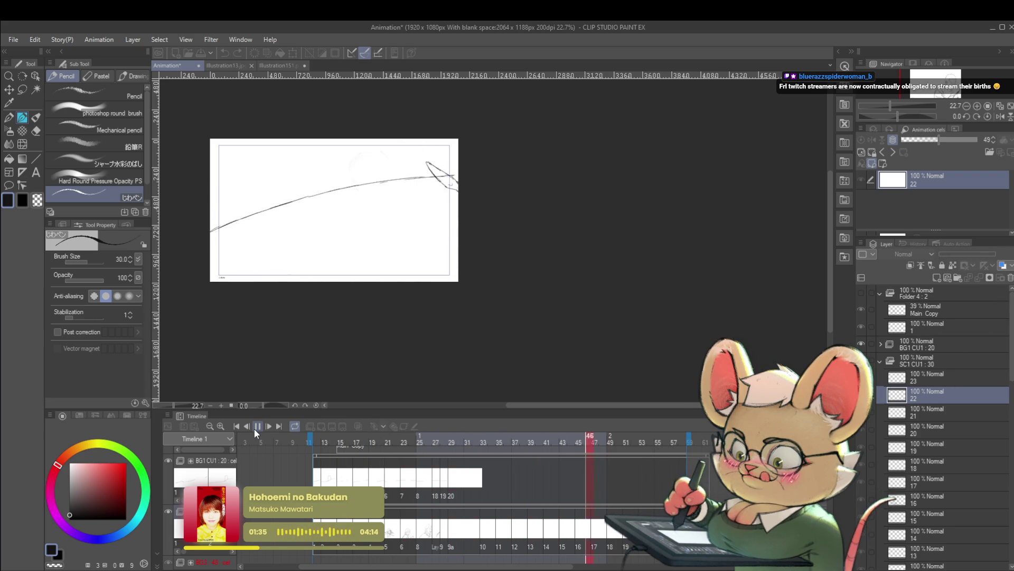